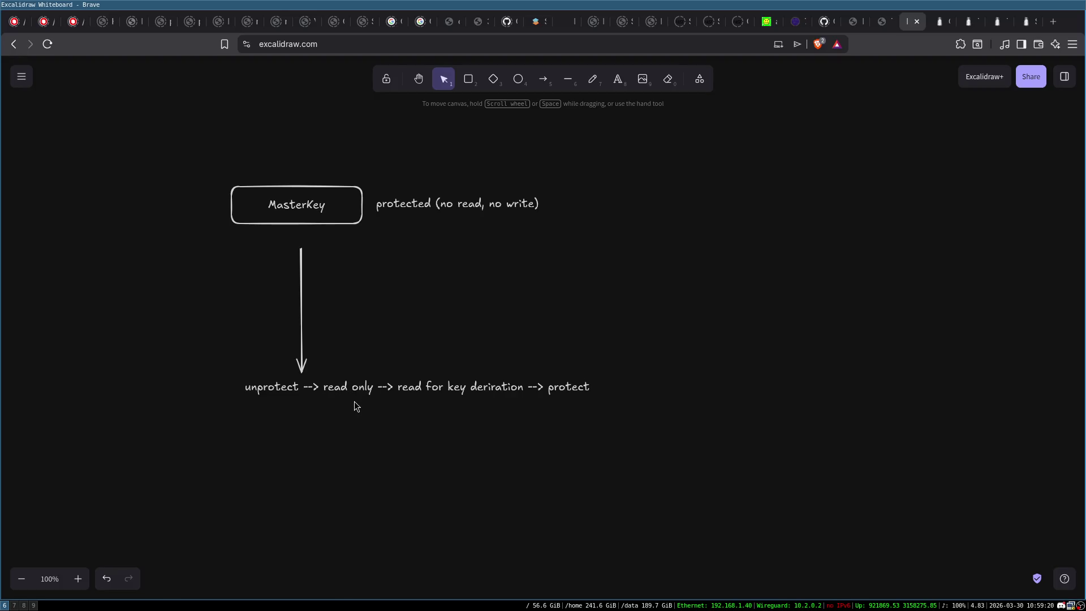
Step: Select every element of the MasterKey diagram and drag it down and to the right
left_click(297, 223)
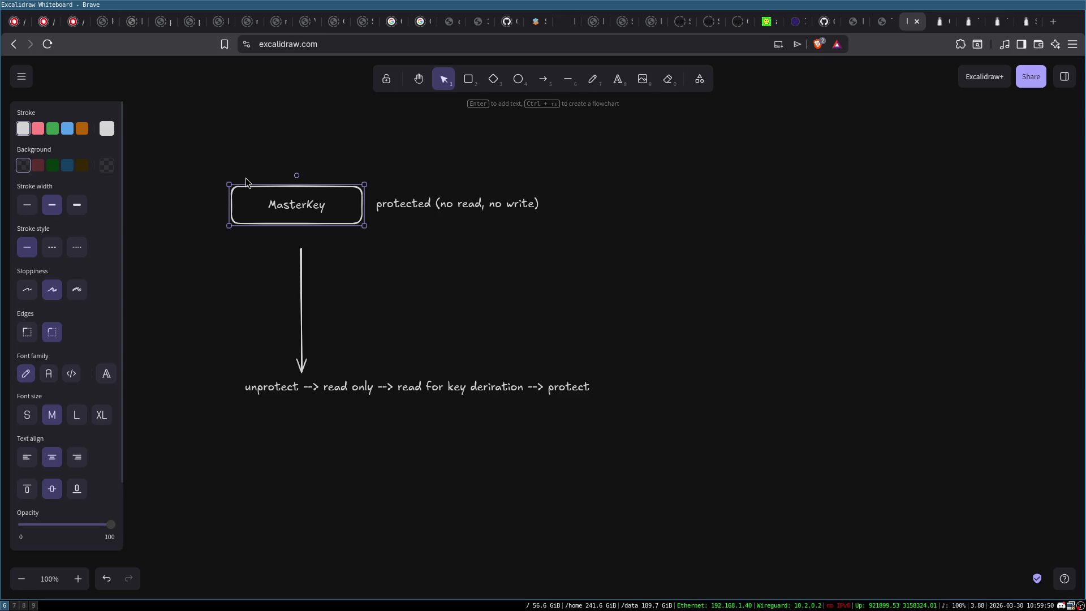
left_click(448, 320)
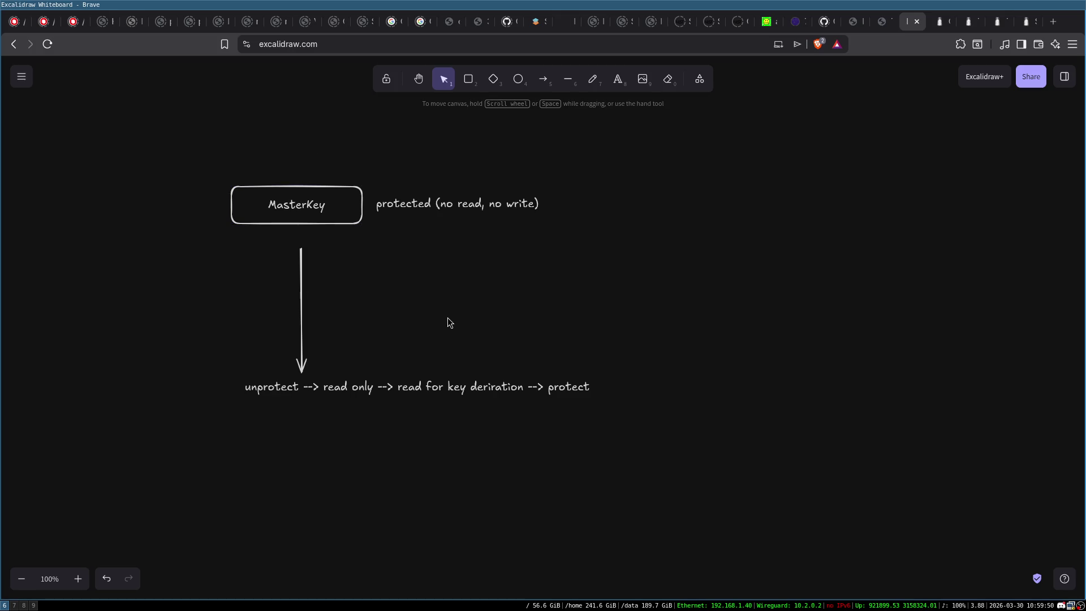
mouse_move(189, 337)
left_mouse_down()
mouse_move(546, 466)
mouse_move(669, 454)
left_mouse_up()
left_click(669, 454)
mouse_move(177, 155)
left_mouse_down()
mouse_move(560, 312)
mouse_move(650, 496)
left_mouse_up()
left_click_drag(274, 201, 301, 233)
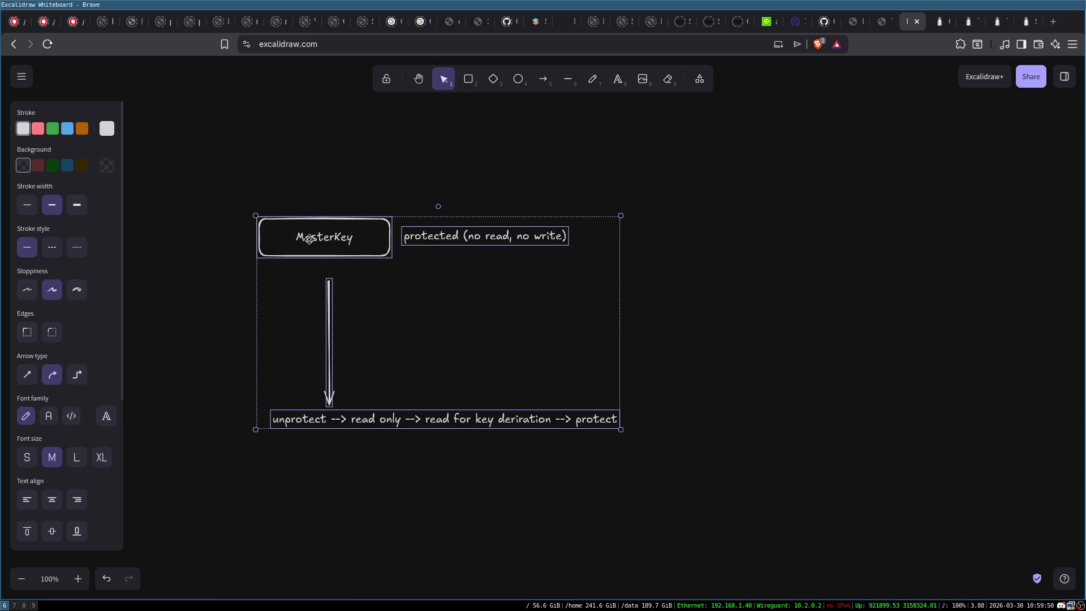
left_click(325, 195)
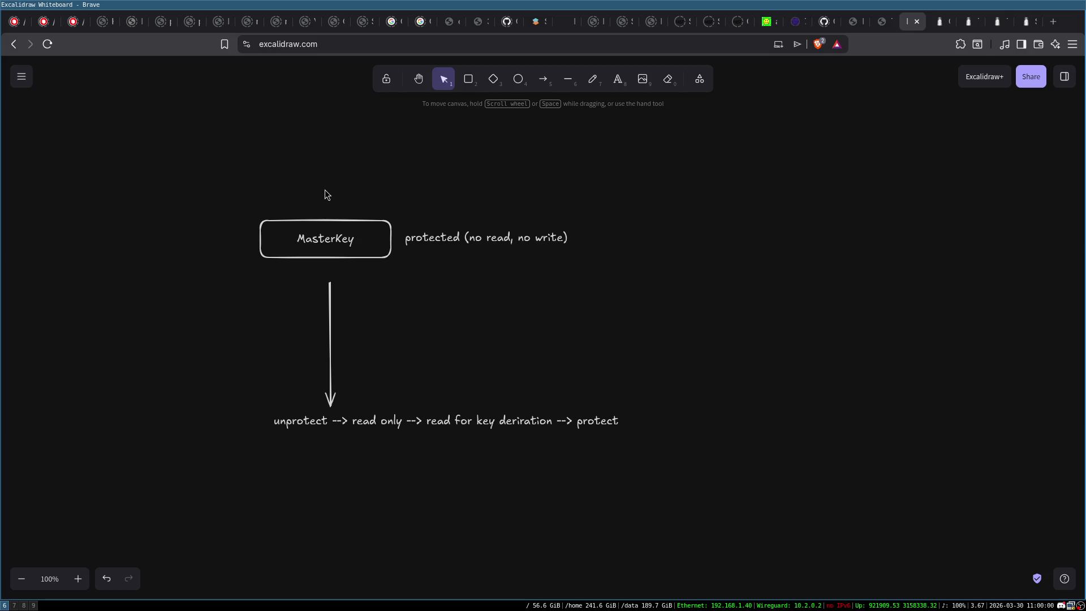
Step: Move the whole diagram back up and slightly right, then peek at Emacs and return
mouse_move(226, 191)
left_mouse_down()
mouse_move(650, 500)
mouse_move(659, 492)
left_mouse_up()
left_click_drag(355, 244, 362, 214)
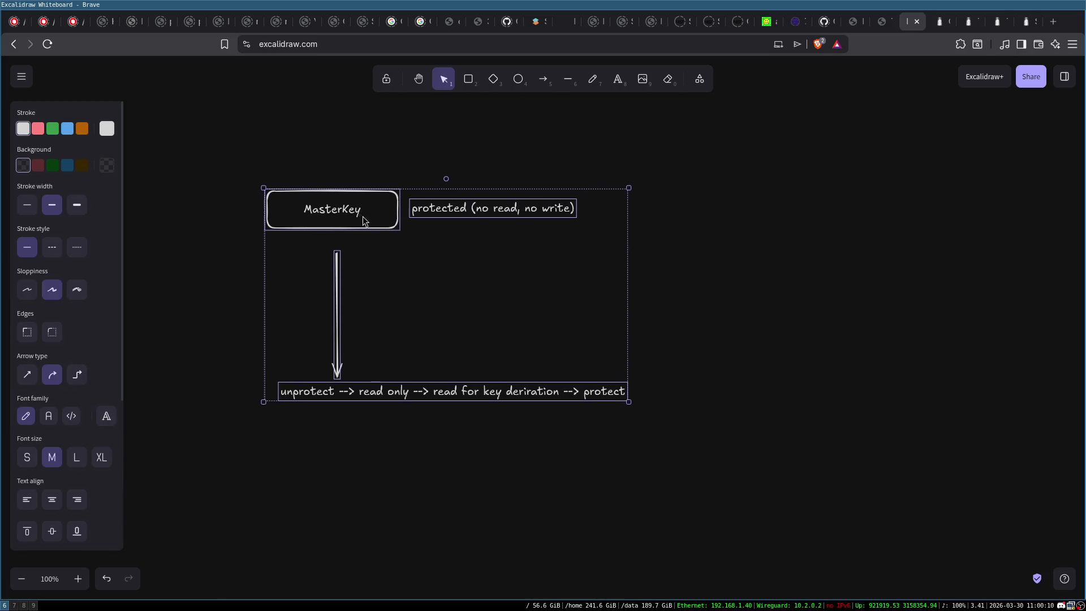
left_click(199, 253)
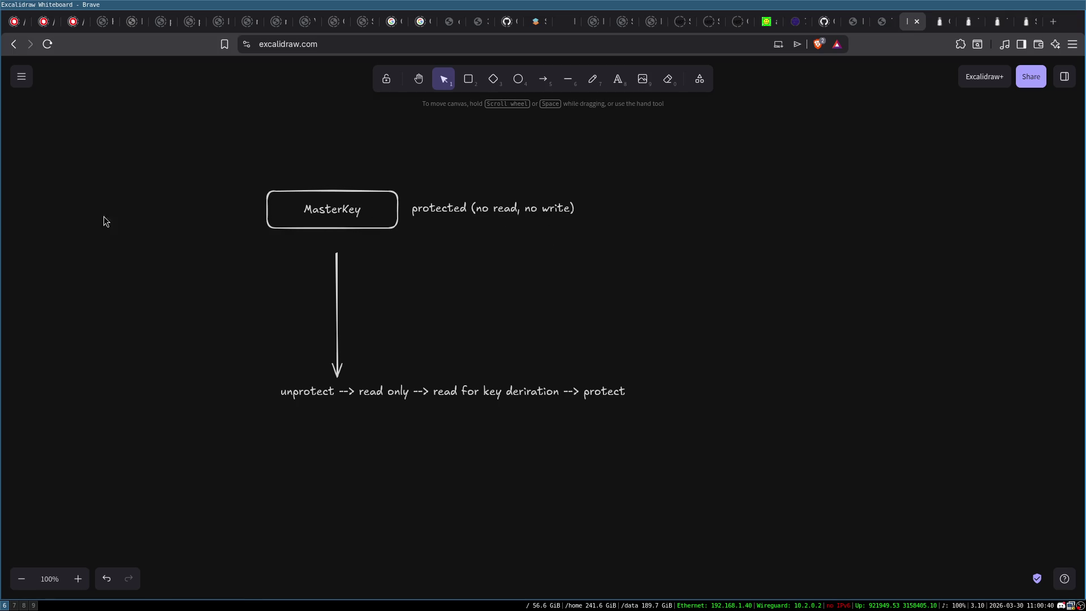
left_click(25, 606)
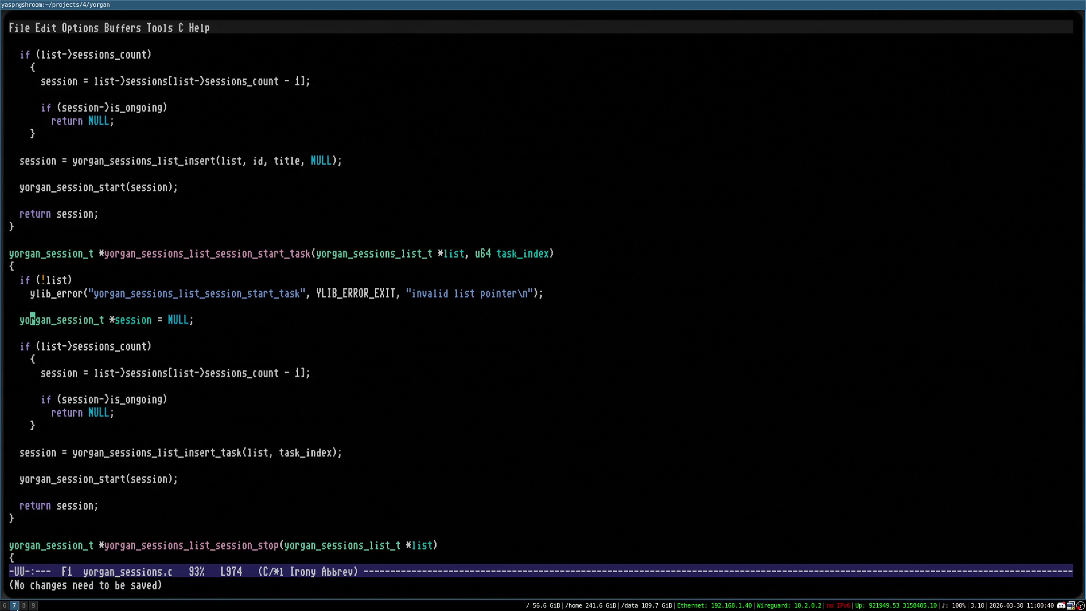
left_click(5, 606)
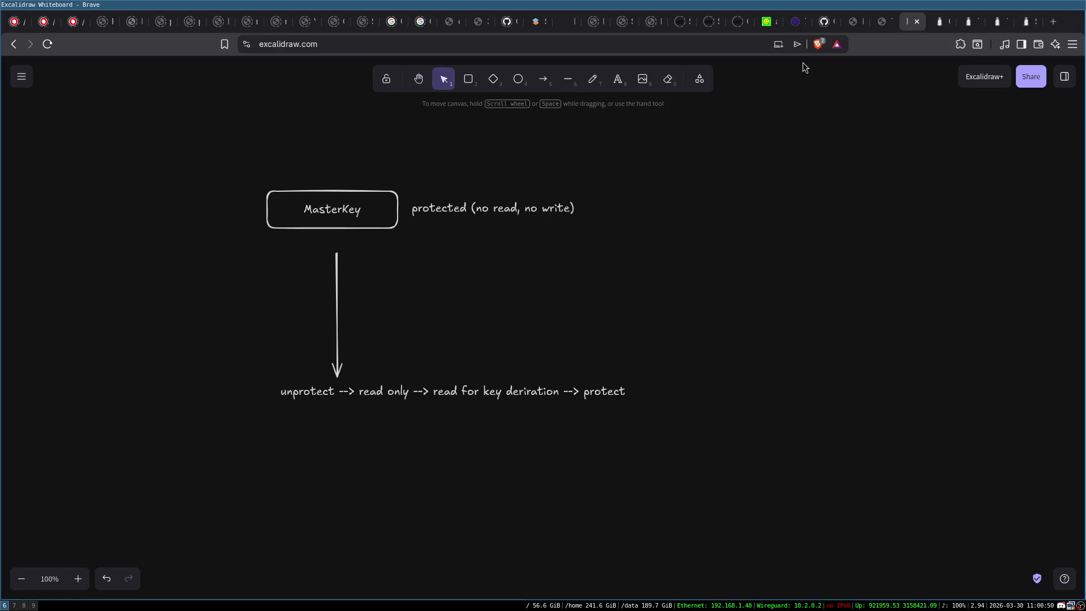
Step: Open the Libsodium Secure memory page and locate sodium_mprotect_noaccess
left_click(1033, 26)
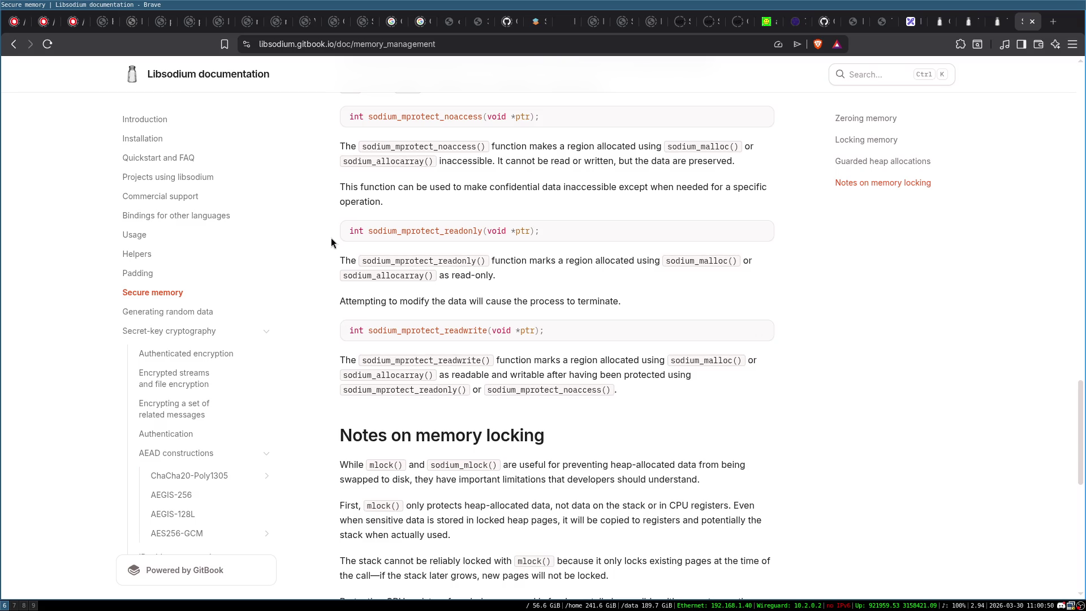
scroll(337, 252, "down", 2)
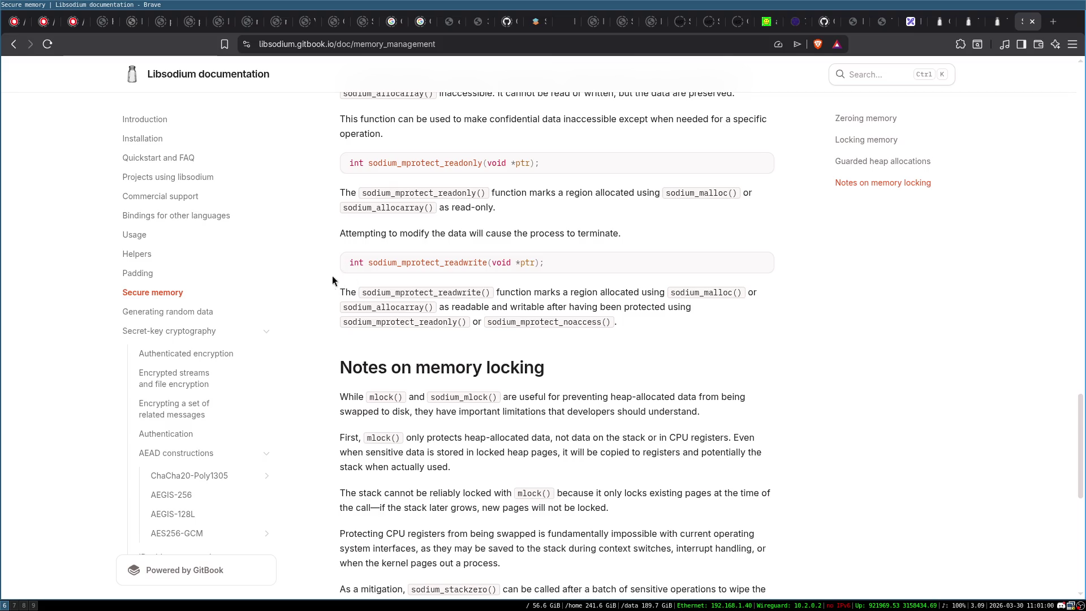
scroll(327, 263, "up", 4)
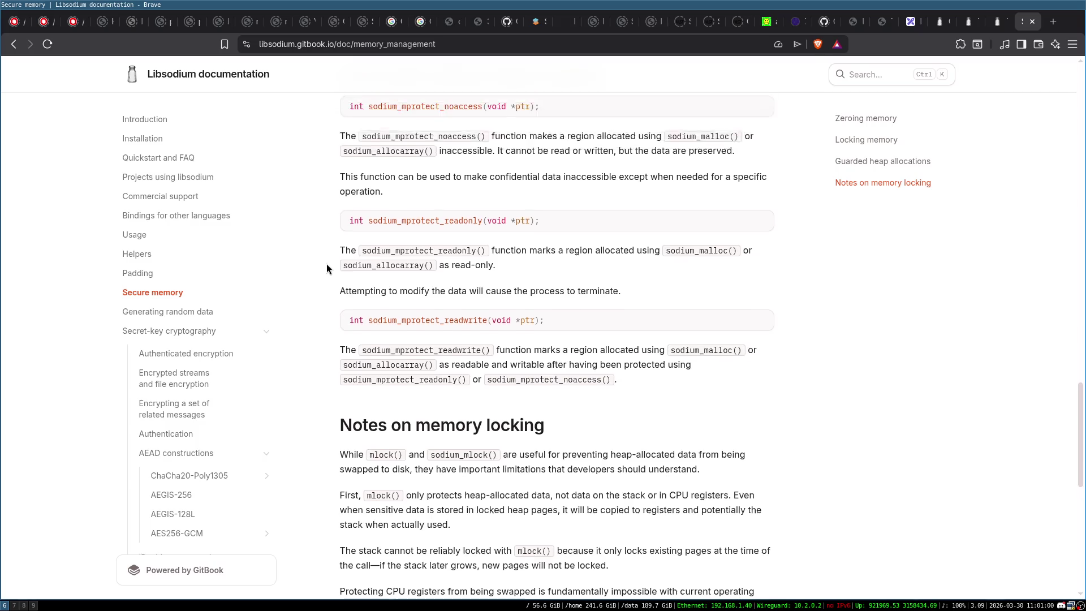
scroll(327, 264, "up", 4)
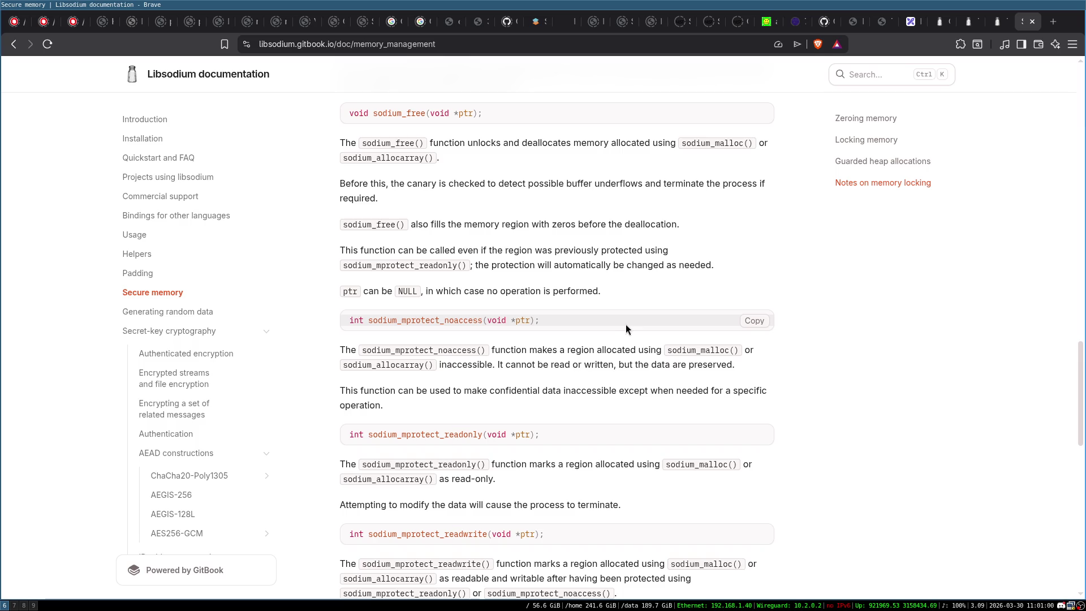
double_click(443, 321)
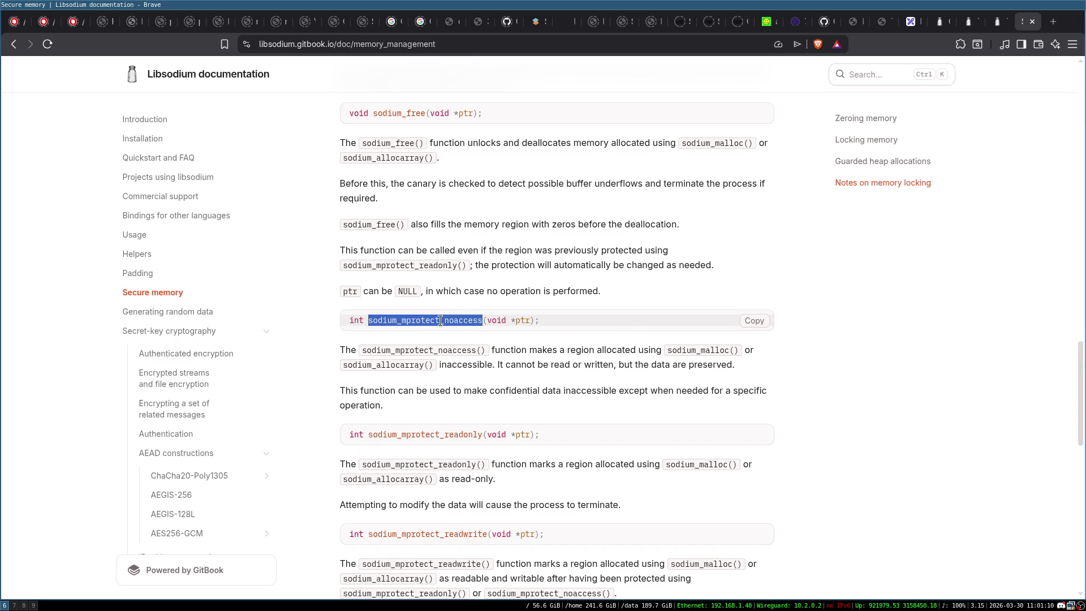
left_click(441, 321)
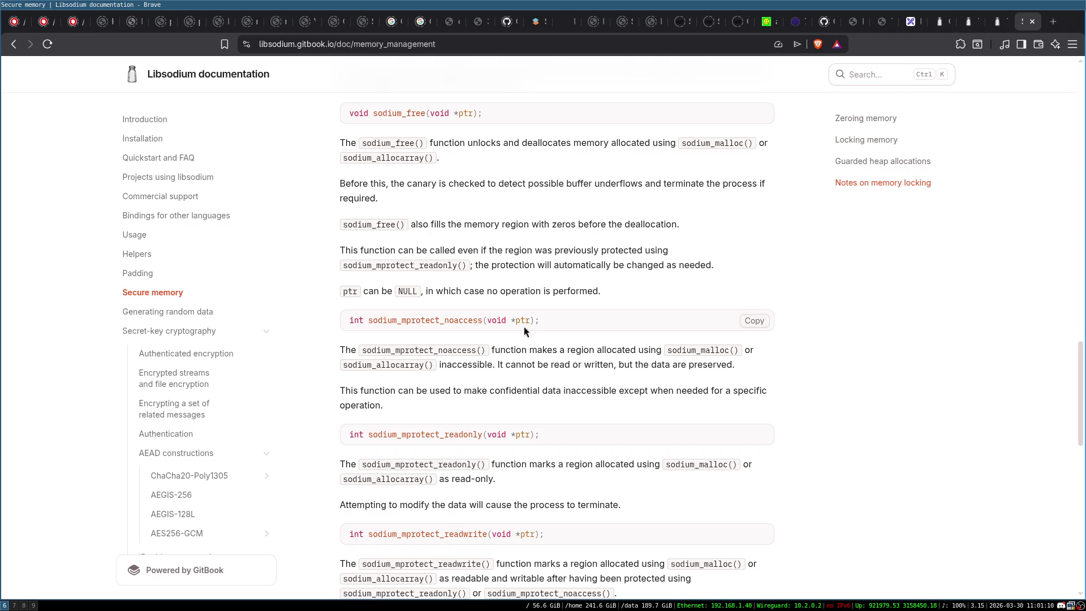
Step: Scroll through the mprotect section and the Notes on memory locking
scroll(675, 300, "down", 1)
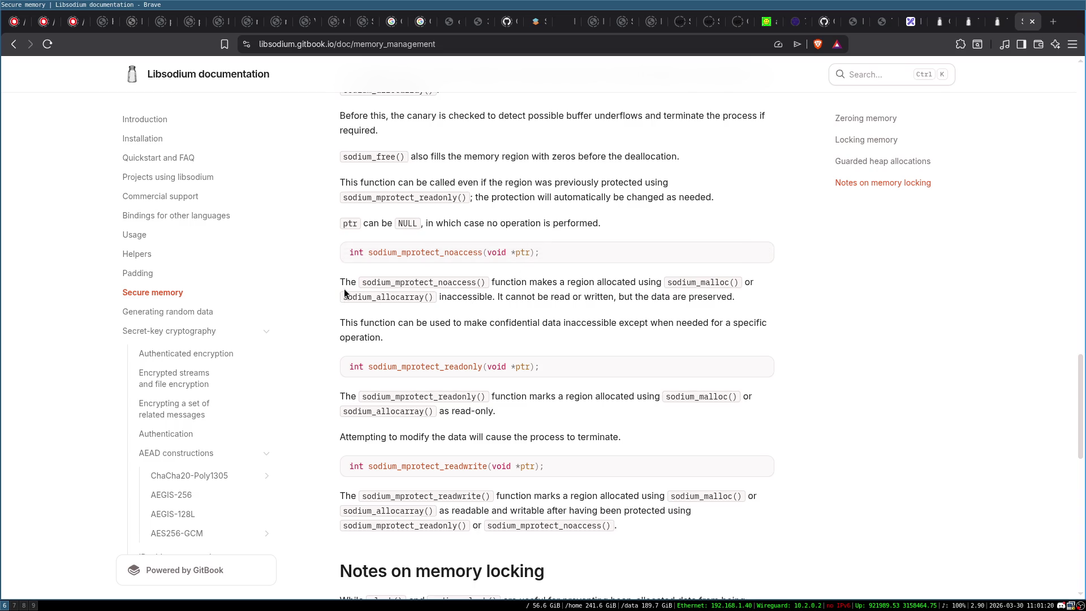
scroll(500, 284, "down", 2)
scroll(449, 297, "up", 1)
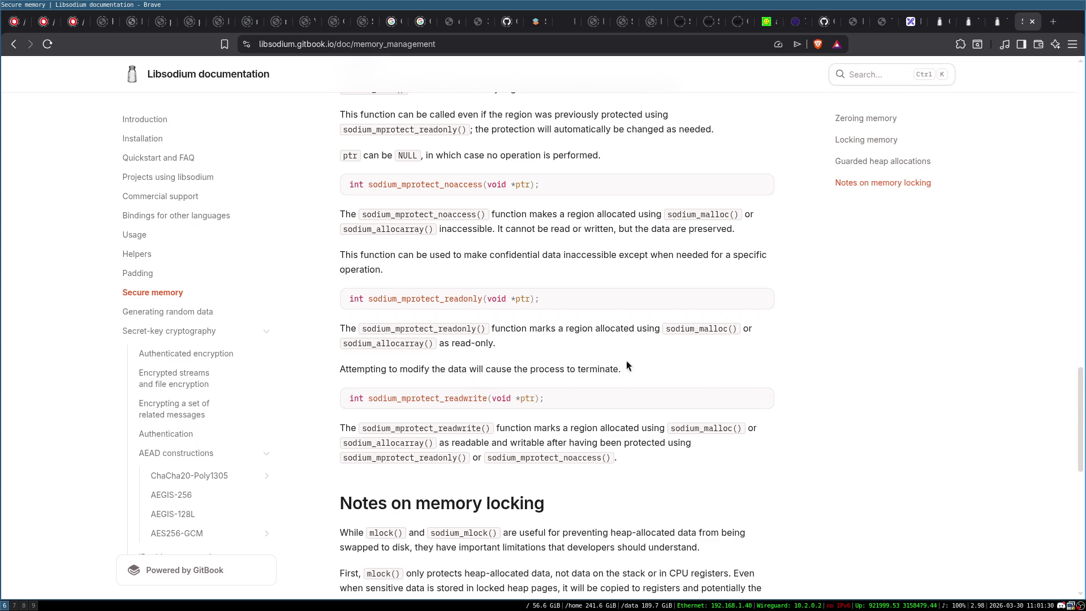
scroll(452, 385, "up", 4)
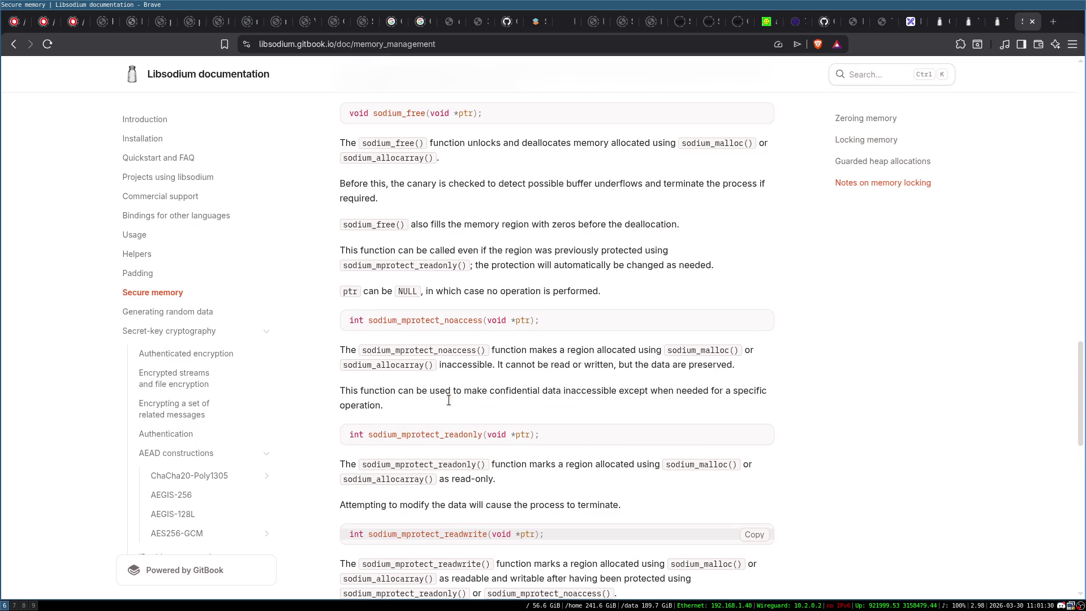
scroll(453, 327, "up", 5)
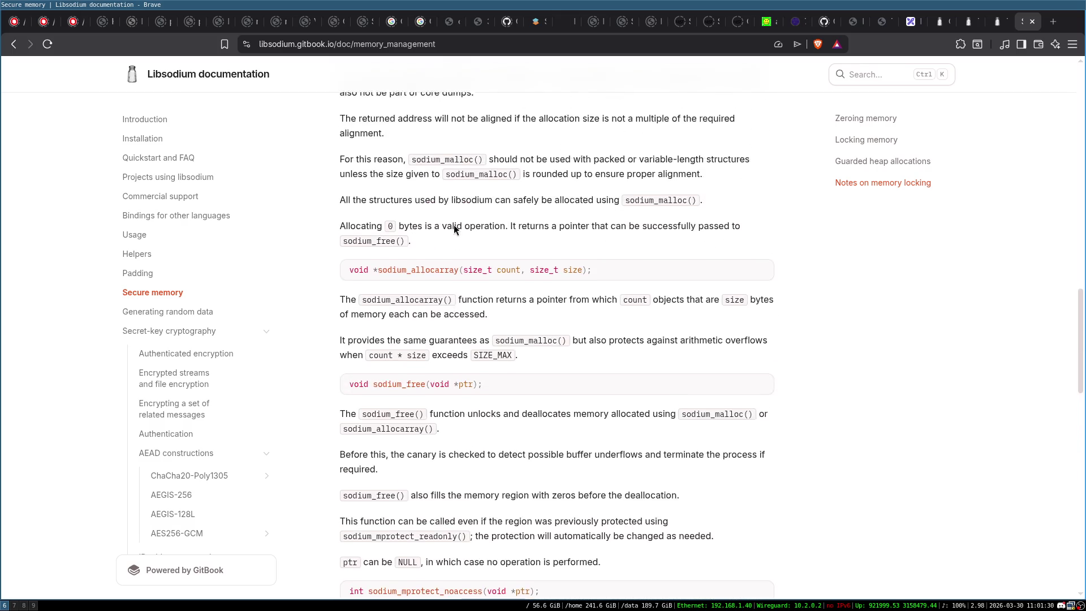
scroll(498, 328, "up", 3)
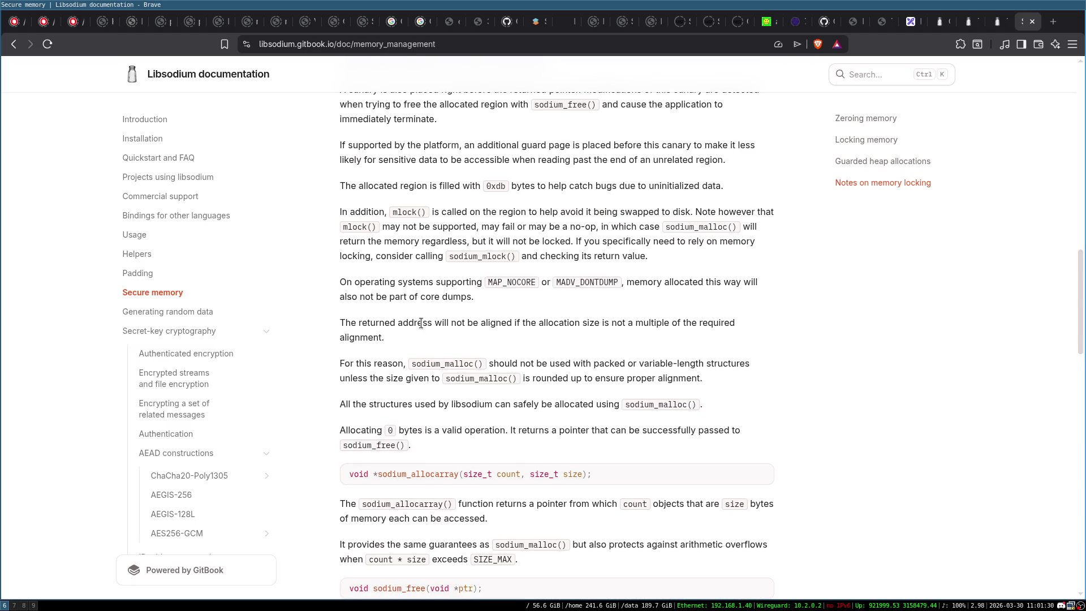
scroll(555, 336, "down", 17)
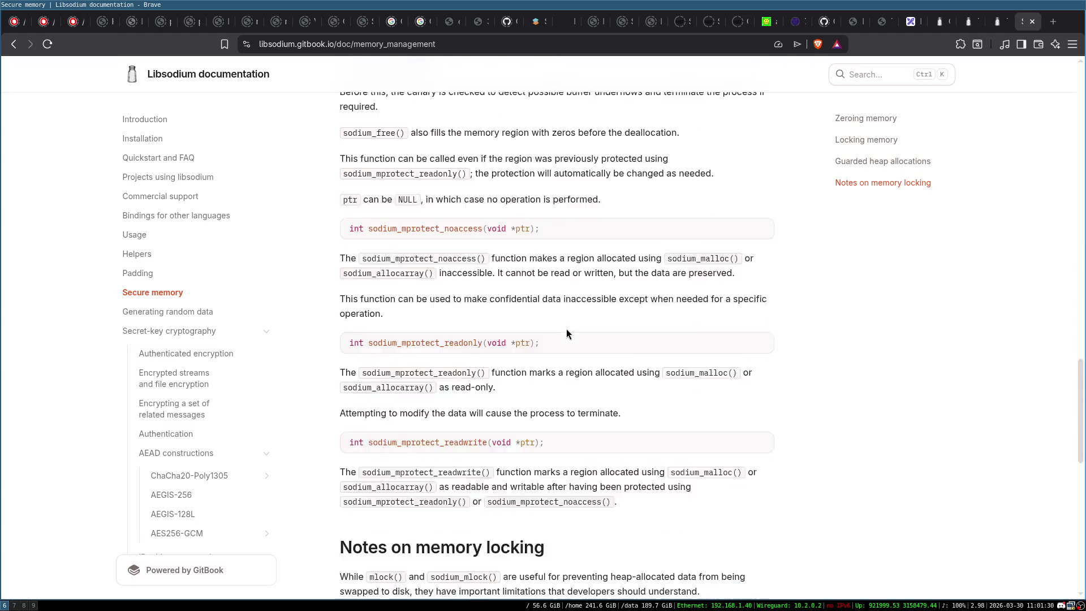
scroll(567, 333, "down", 2)
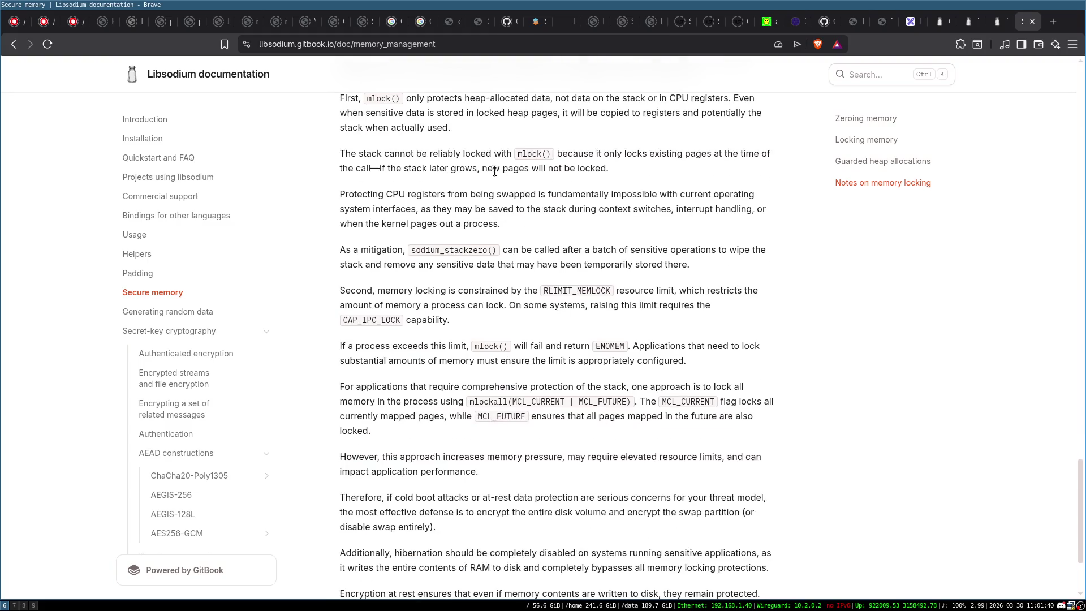
scroll(526, 249, "down", 3)
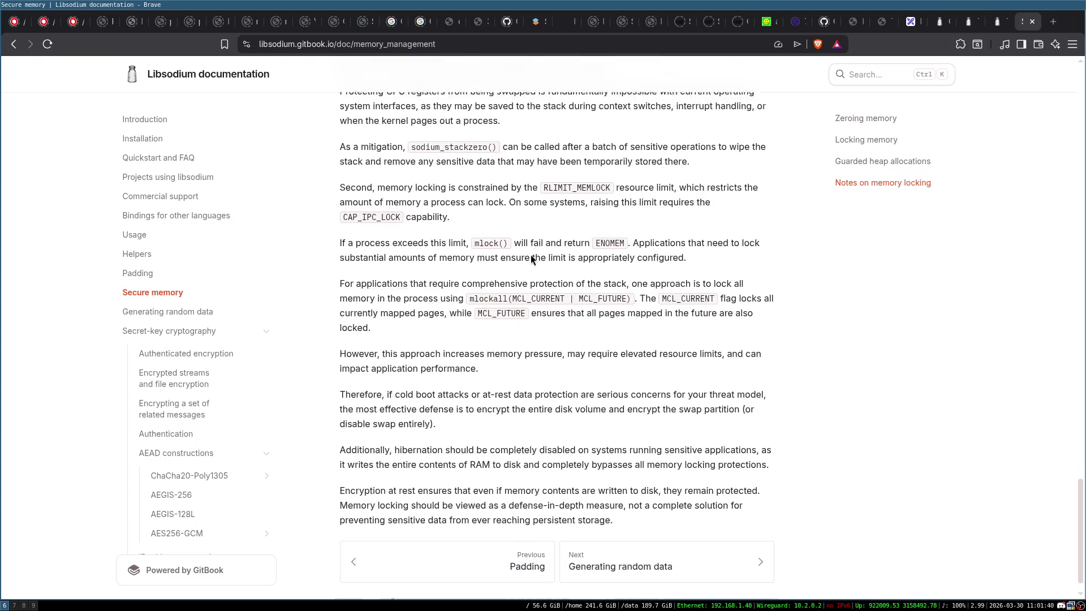
scroll(530, 254, "up", 3)
scroll(530, 255, "up", 2)
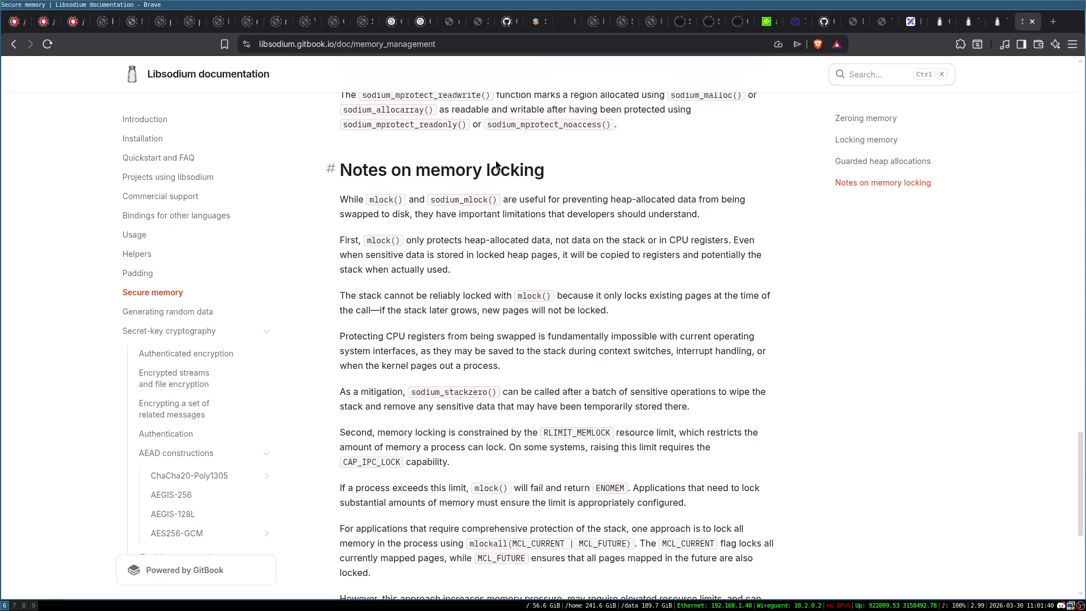
scroll(604, 286, "up", 20)
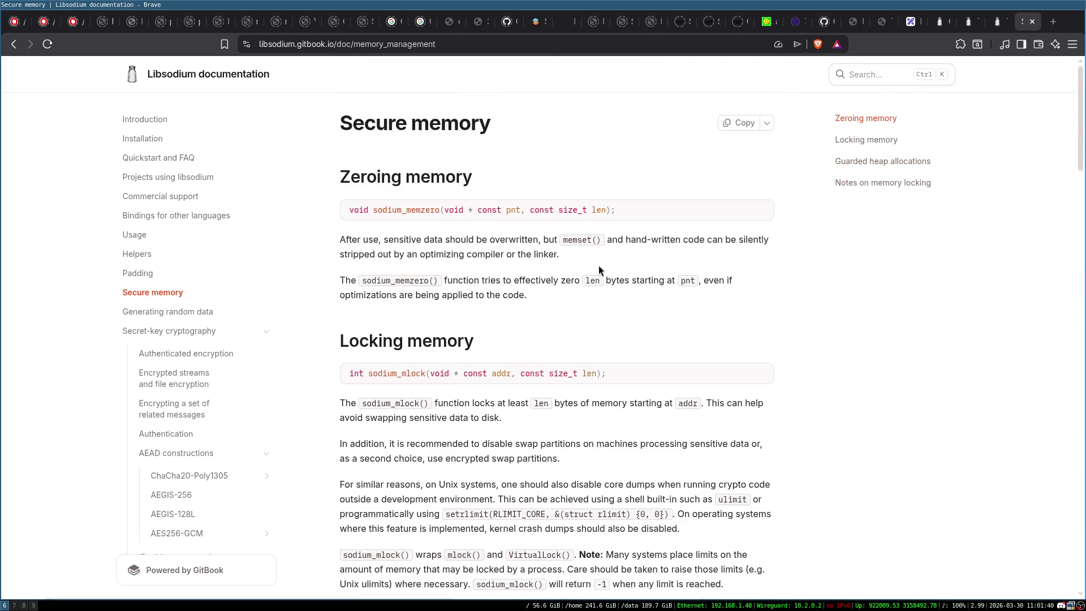
scroll(545, 235, "down", 4)
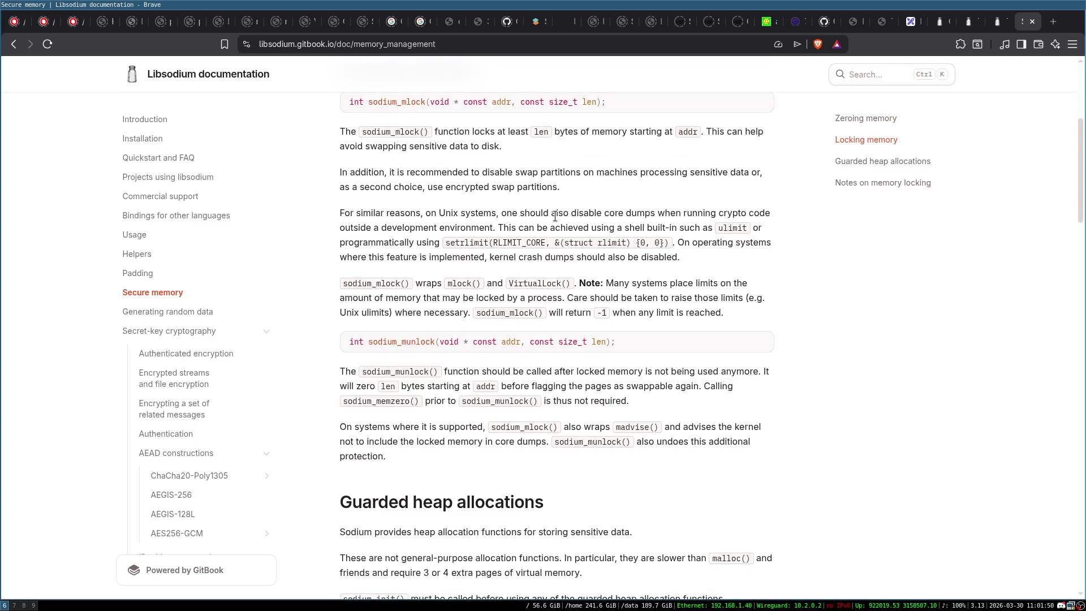
scroll(555, 216, "up", 1)
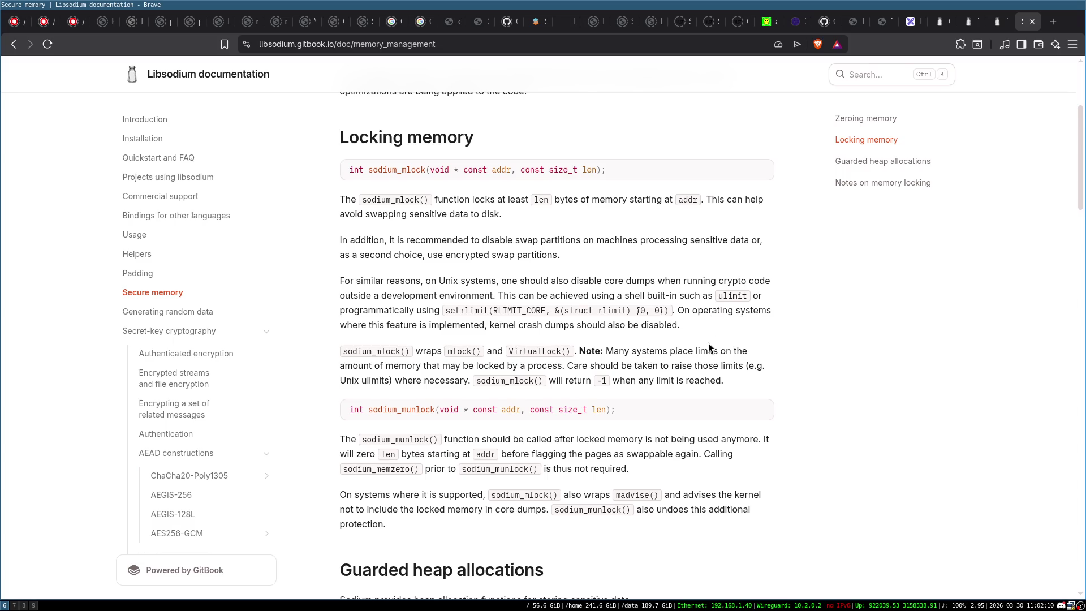
scroll(709, 343, "down", 2)
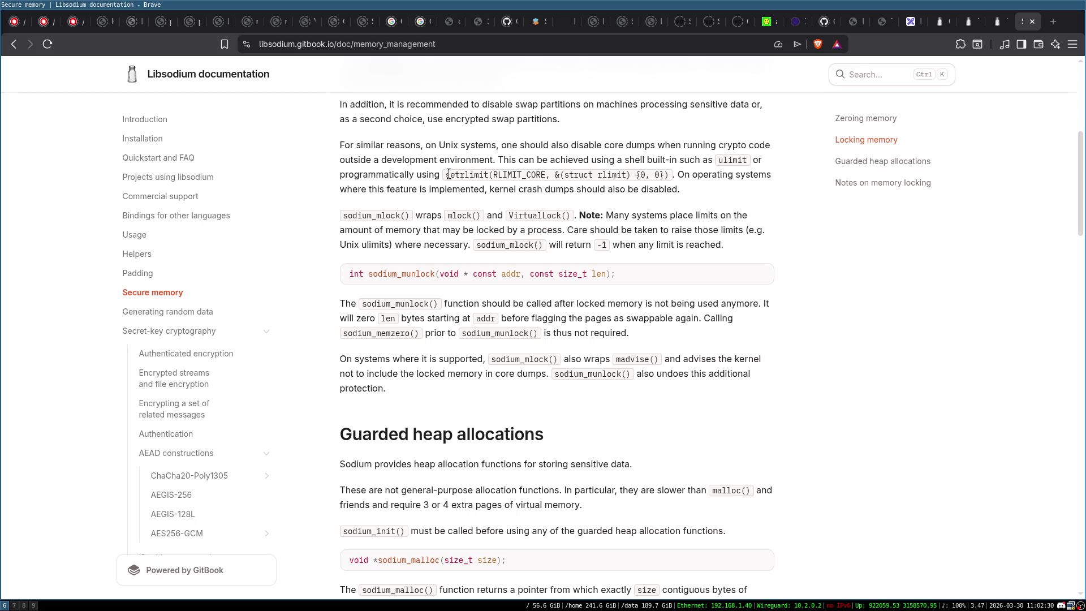
scroll(463, 201, "up", 2)
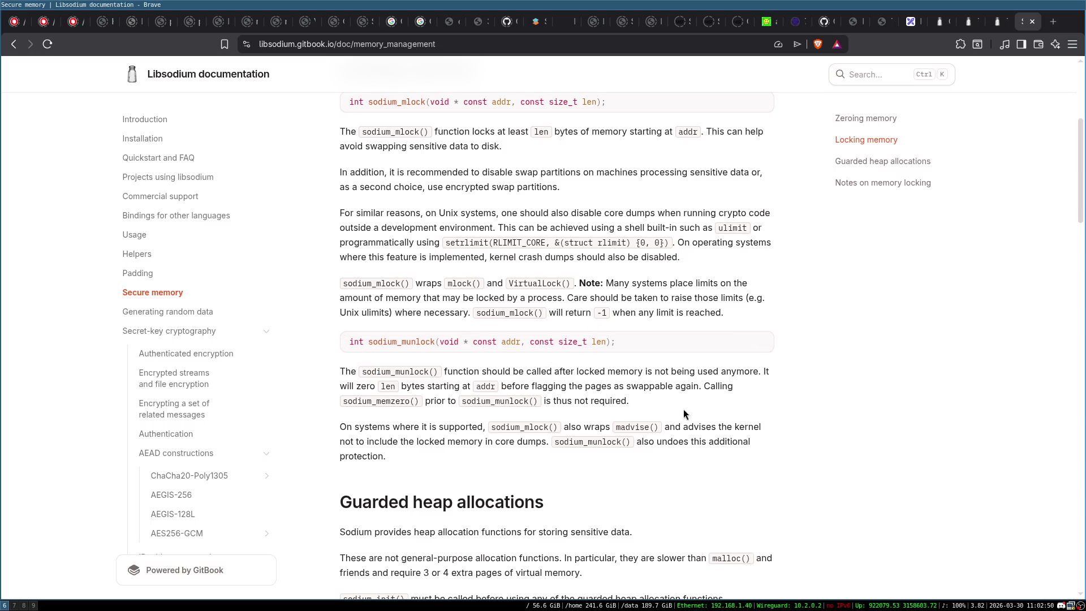
scroll(683, 409, "down", 2)
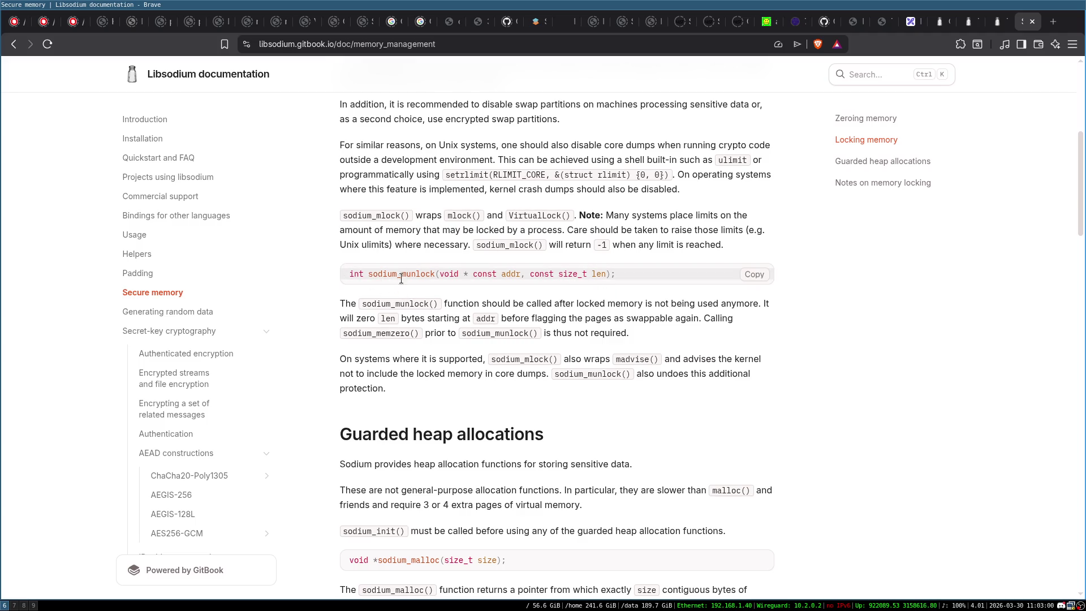
scroll(658, 338, "down", 3)
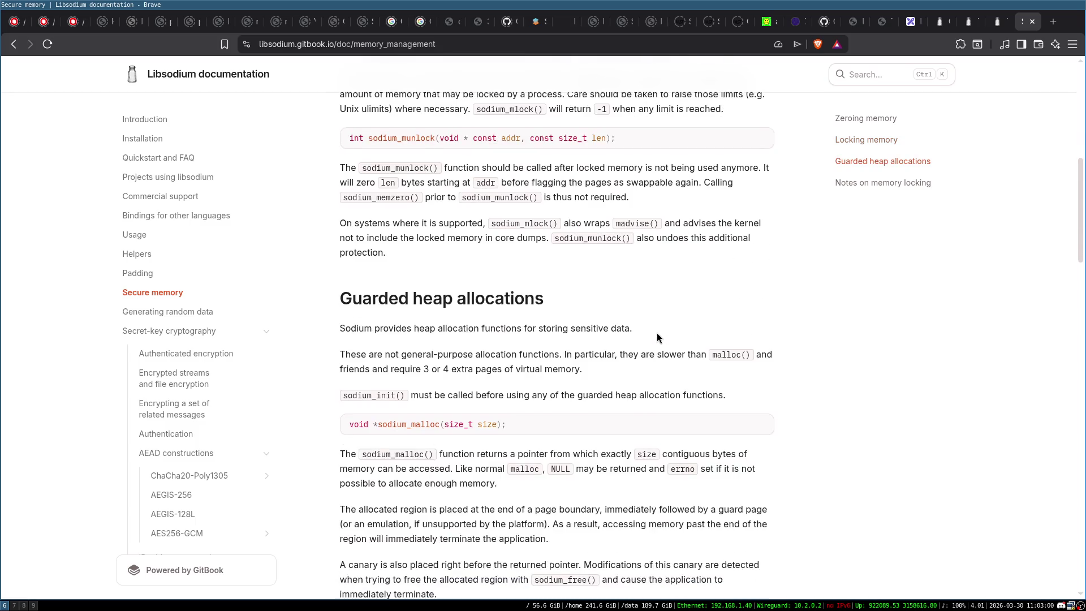
Step: Read through the Notes on memory locking section of the Secure memory page
scroll(658, 338, "up", 1)
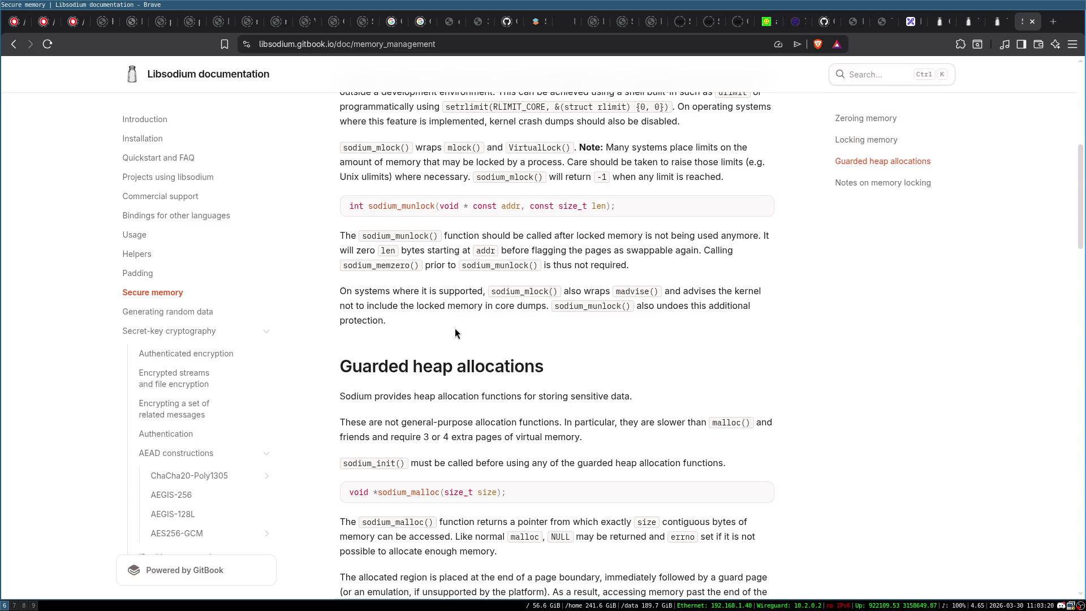
scroll(455, 328, "down", 10)
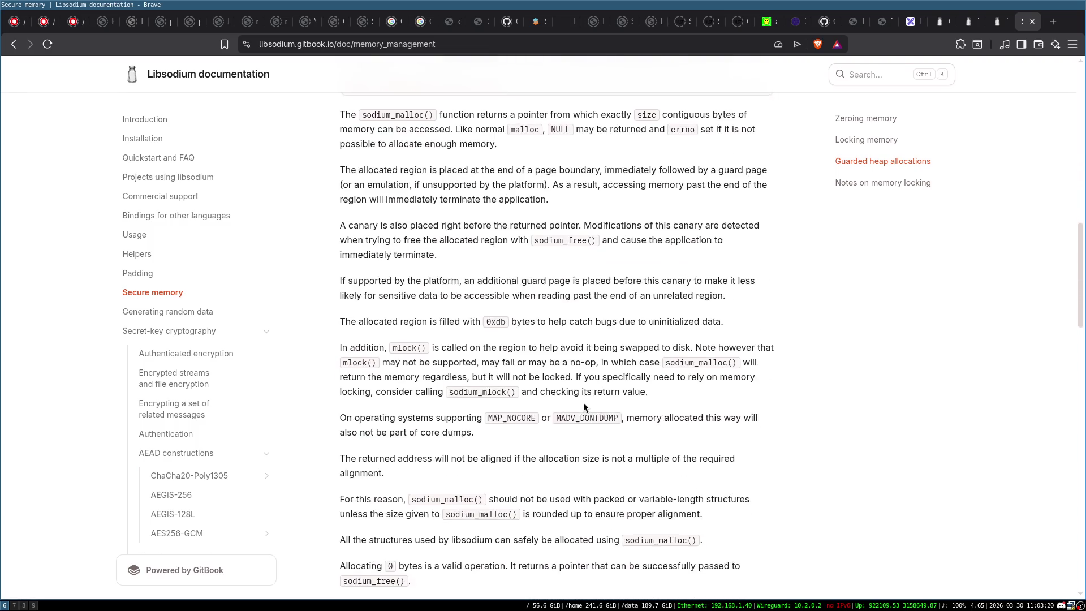
scroll(583, 406, "down", 14)
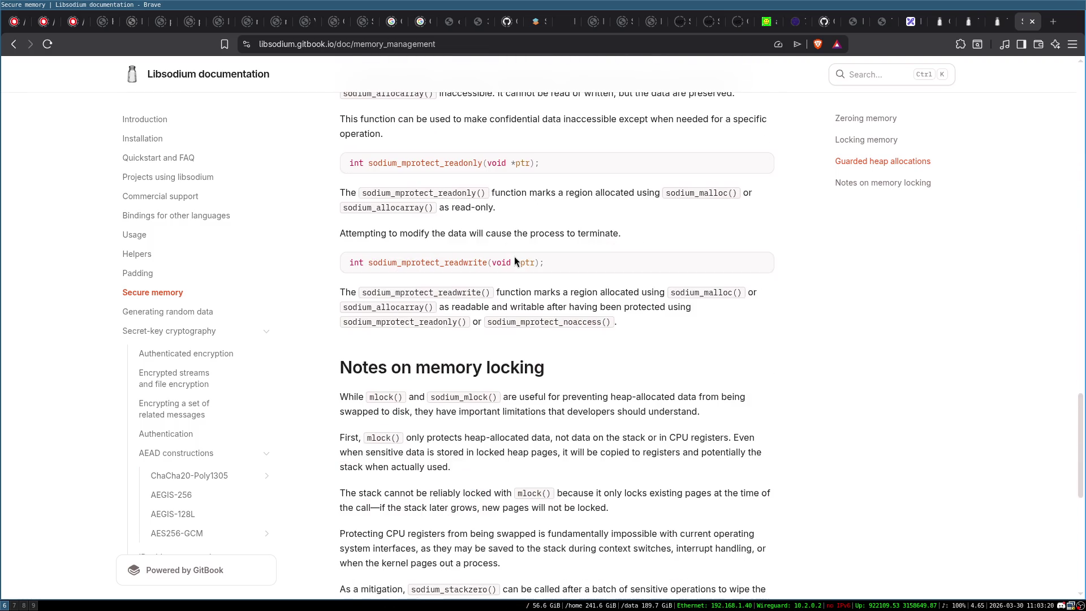
scroll(515, 257, "down", 3)
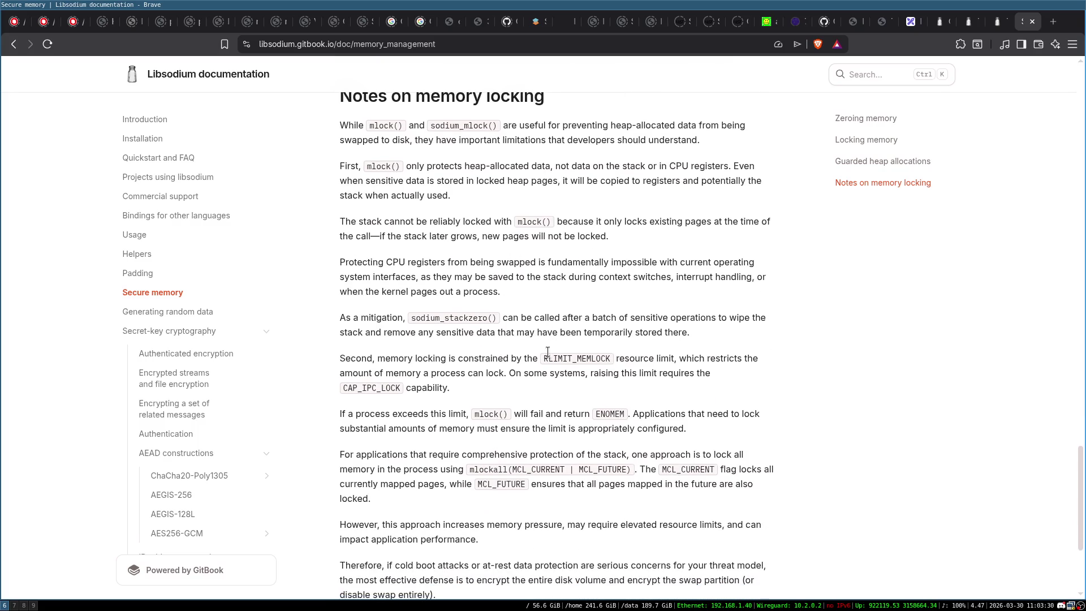
scroll(546, 348, "down", 1)
scroll(538, 322, "up", 1)
scroll(426, 165, "up", 1)
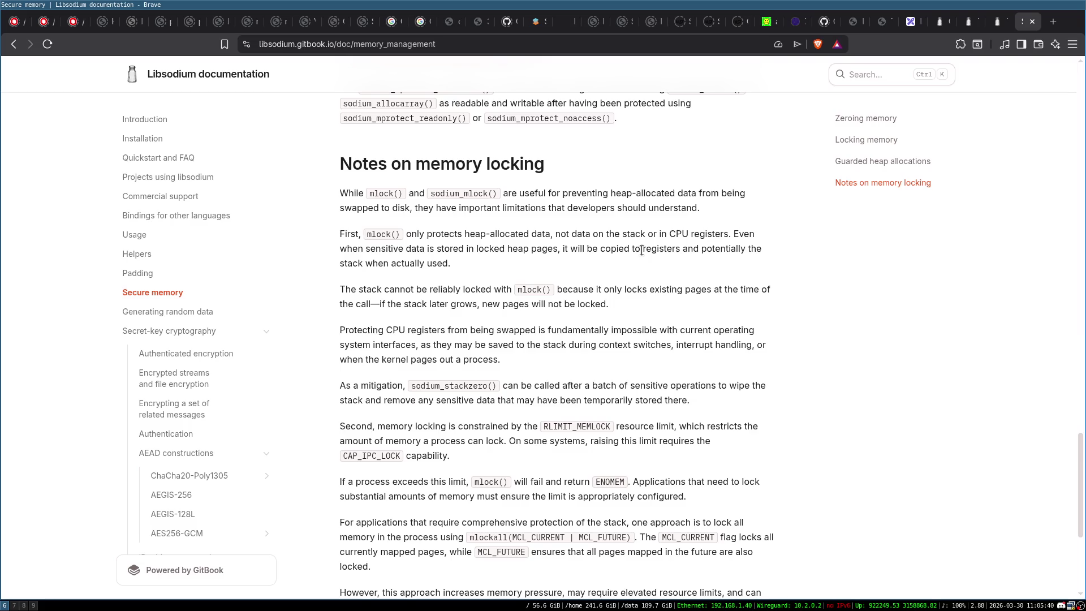
Step: Back in Excalidraw, select everything on the canvas and delete it
left_click(912, 21)
mouse_move(163, 142)
left_mouse_down()
mouse_move(724, 432)
mouse_move(748, 496)
left_mouse_up()
key("Delete")
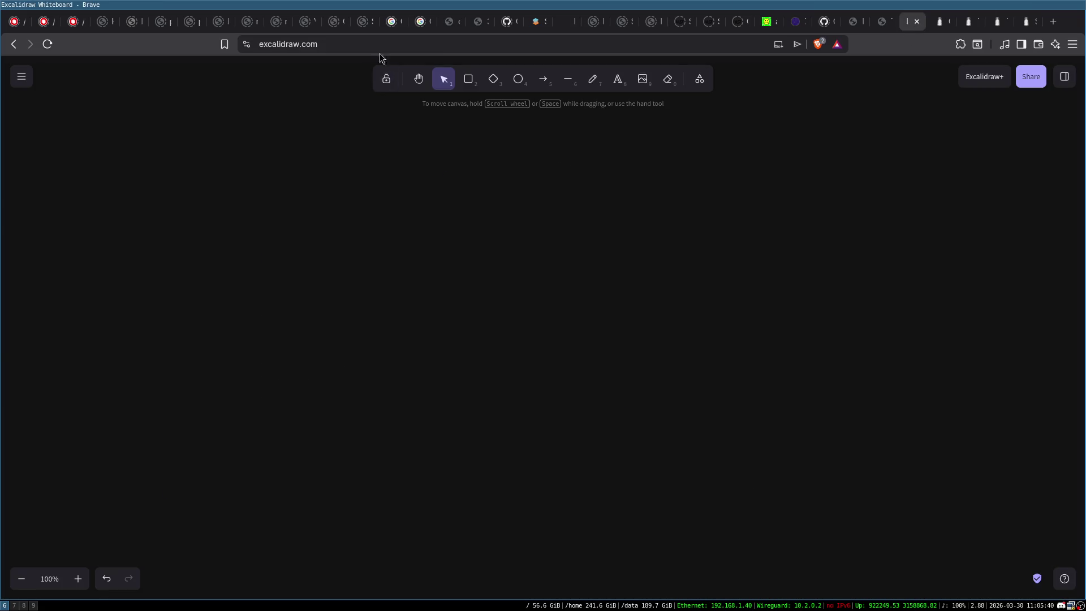
Step: Draw an ellipse, replacing a discarded rectangle, and paste three copies of it
left_click(468, 80)
left_click_drag(291, 162, 375, 231)
key("Delete")
left_click(518, 80)
mouse_move(291, 179)
left_mouse_down()
mouse_move(380, 255)
mouse_move(493, 231)
mouse_move(685, 224)
mouse_move(802, 236)
left_mouse_up()
key("ctrl+c")
key("ctrl+v")
key("ctrl+v")
key("ctrl+v")
Step: Arrange the four ellipses in an even row and draw a small box under the first
left_click(502, 219)
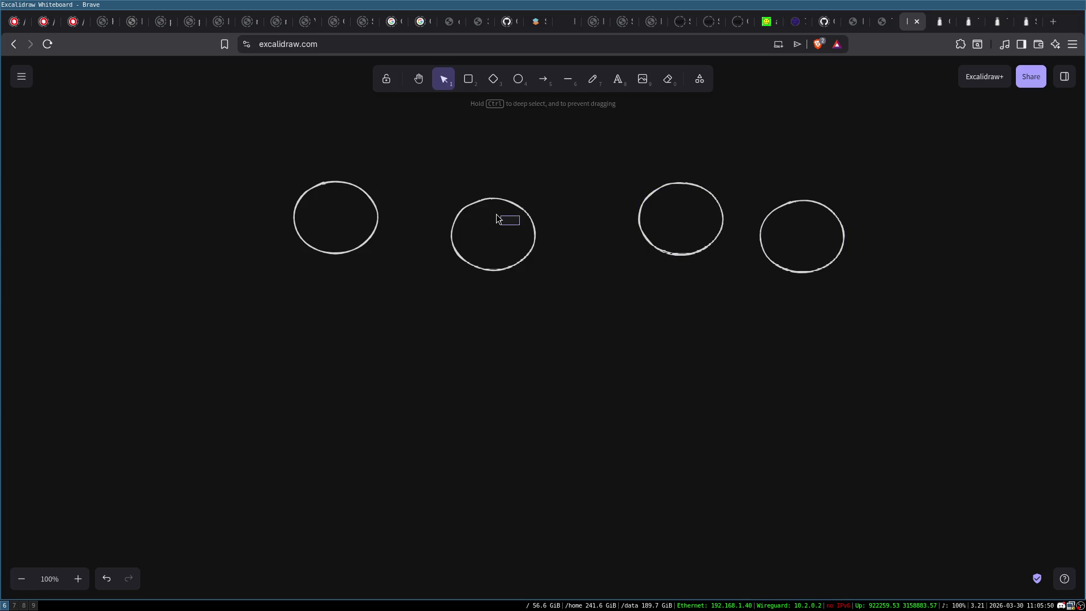
left_click_drag(492, 198, 460, 178)
mouse_move(685, 181)
left_mouse_down()
mouse_move(570, 180)
mouse_move(595, 179)
left_mouse_up()
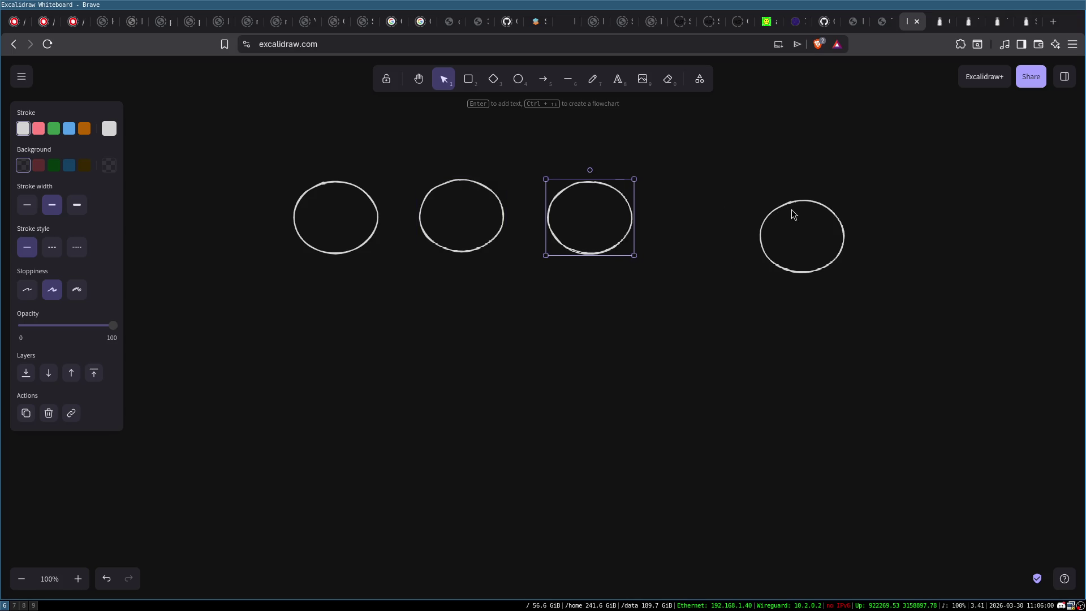
left_click_drag(791, 203, 698, 194)
key("r")
mouse_move(289, 300)
left_mouse_down()
mouse_move(334, 343)
mouse_move(331, 301)
left_mouse_up()
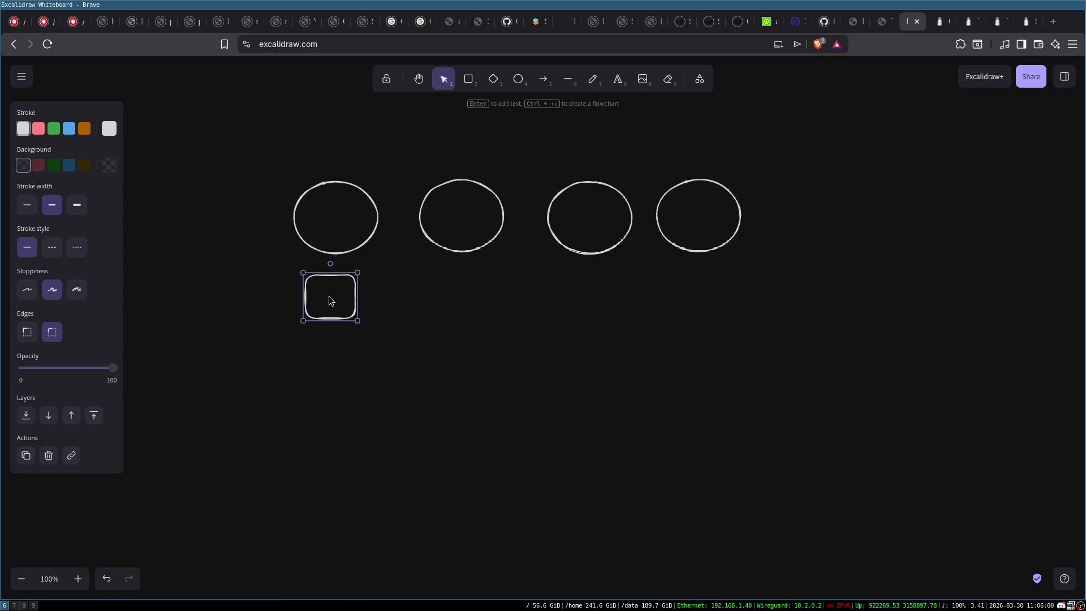
Step: Label the small box L1 and add a larger copy below it labelled L2
double_click(330, 296)
left_click(418, 312)
mouse_move(353, 296)
left_mouse_down()
mouse_move(366, 324)
mouse_move(327, 362)
mouse_move(379, 400)
left_mouse_up()
double_click(348, 369)
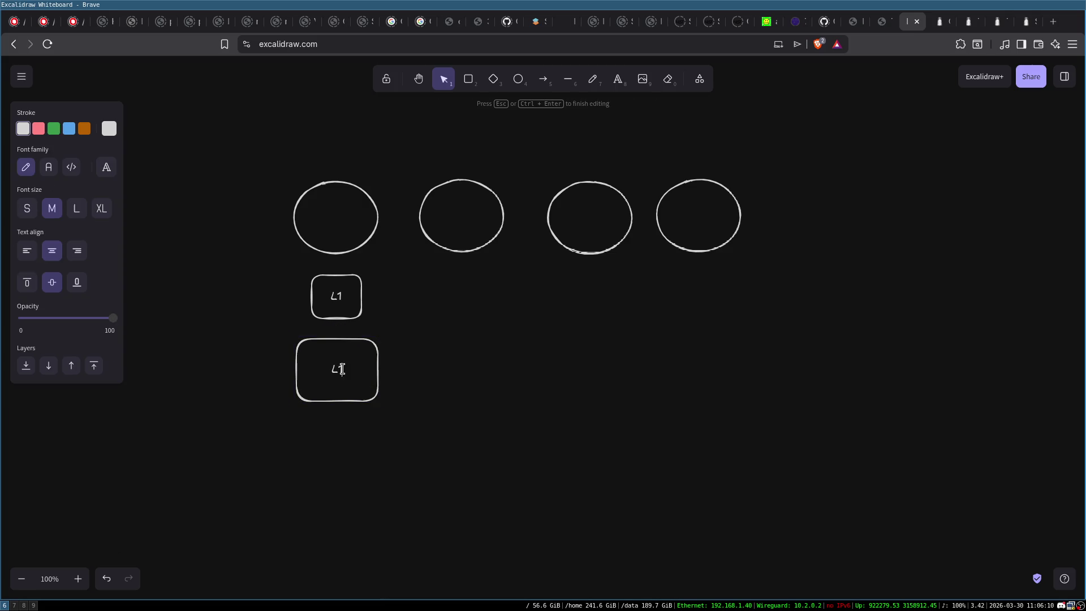
type("L2")
left_click(477, 157)
Step: Copy the L1/L2 pair under each ellipse and align the right-hand column
mouse_move(262, 256)
left_mouse_down()
mouse_move(420, 445)
mouse_move(416, 456)
left_mouse_up()
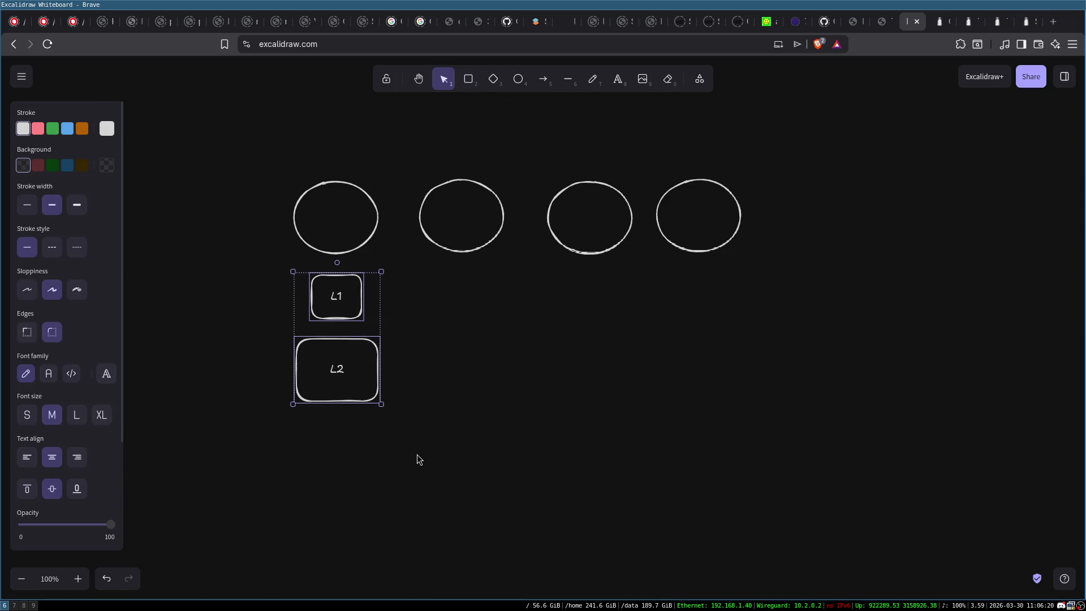
key("ctrl+c")
key("ctrl+v")
mouse_move(416, 418)
left_mouse_down()
mouse_move(491, 303)
mouse_move(472, 306)
mouse_move(486, 300)
mouse_move(596, 311)
mouse_move(594, 265)
mouse_move(709, 310)
left_mouse_up()
left_click(773, 279)
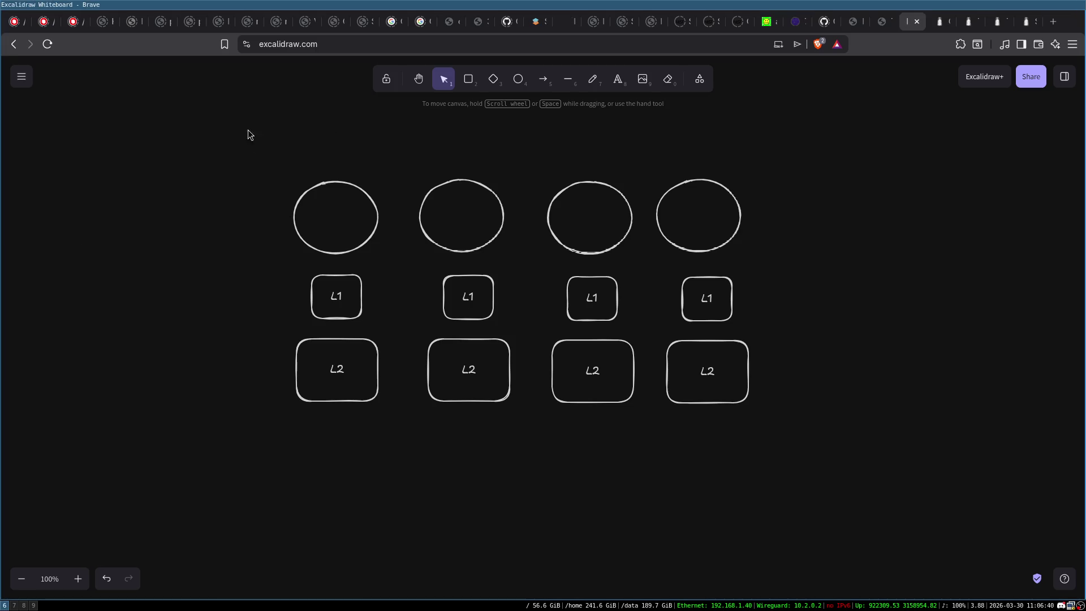
left_click_drag(644, 158, 798, 447)
left_click_drag(721, 226, 727, 226)
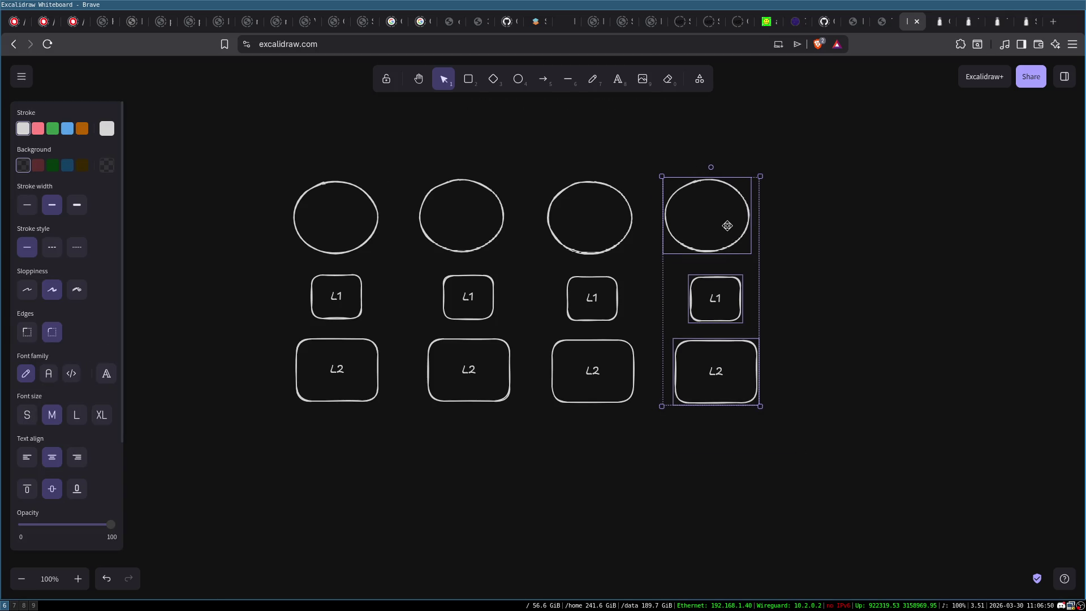
left_click(894, 235)
Step: Draw a large rounded box below the first column and paste copies of it
left_click(469, 84)
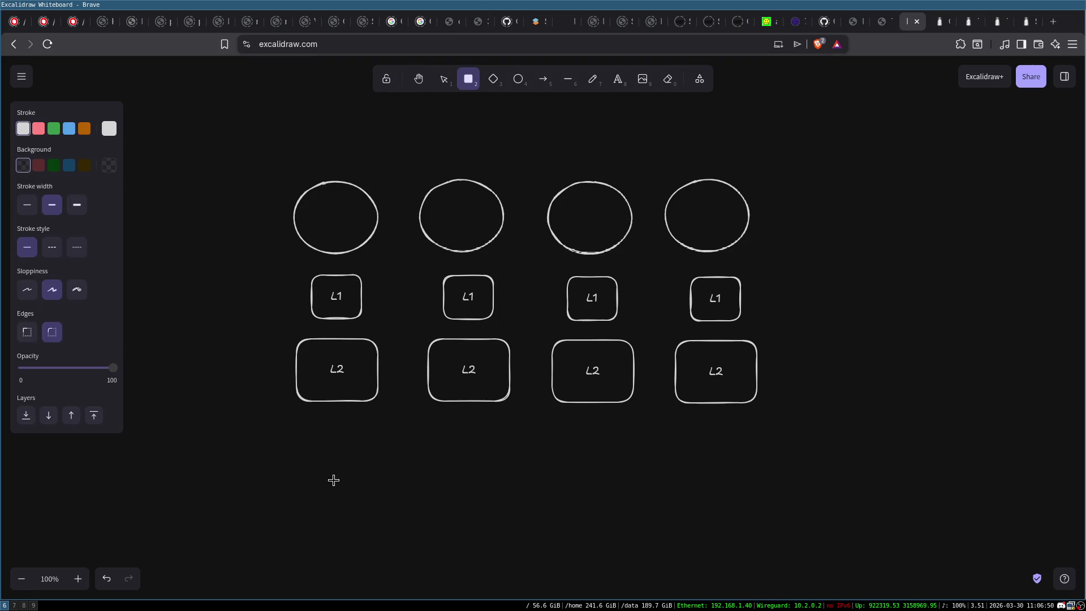
mouse_move(275, 438)
left_mouse_down()
mouse_move(419, 512)
mouse_move(401, 524)
mouse_move(499, 462)
mouse_move(636, 481)
mouse_move(805, 476)
left_mouse_up()
key("ctrl+c")
key("ctrl+v")
key("ctrl+v")
key("ctrl+v")
Step: Place the fourth large box at the right end of the bottom row and align the row
left_click_drag(215, 413, 920, 557)
mouse_move(815, 476)
left_mouse_down()
mouse_move(786, 475)
mouse_move(795, 485)
left_mouse_up()
left_click(1003, 377)
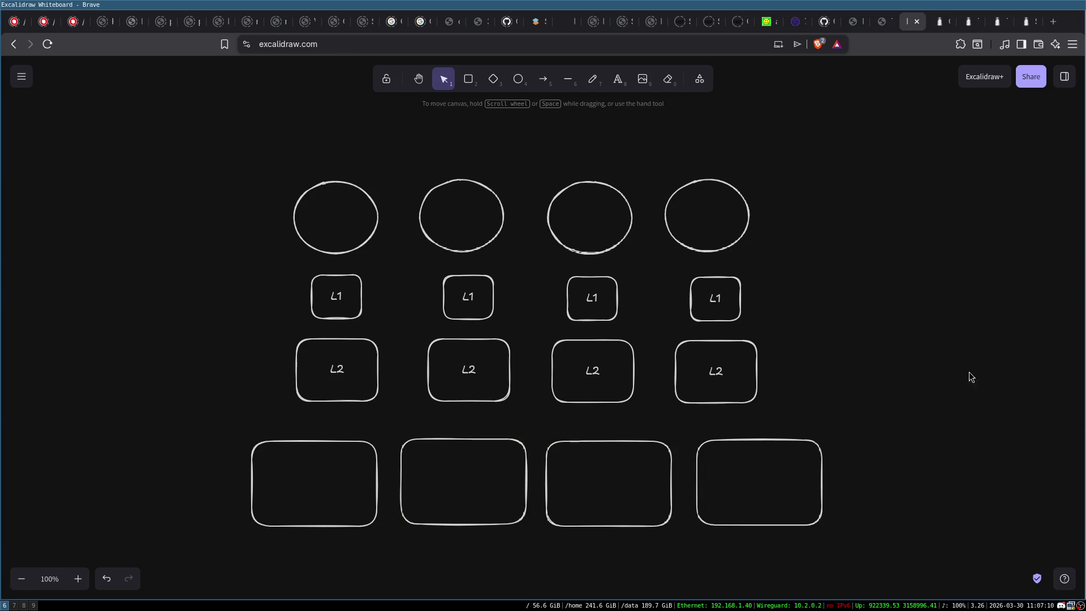
Step: Draw lines from the first circle to L1, L1 to L2, and L2 to the first large box
left_click(567, 79)
left_click_drag(338, 258, 341, 345)
left_click(567, 78)
left_click(568, 79)
left_click_drag(337, 394, 331, 453)
left_click(364, 443)
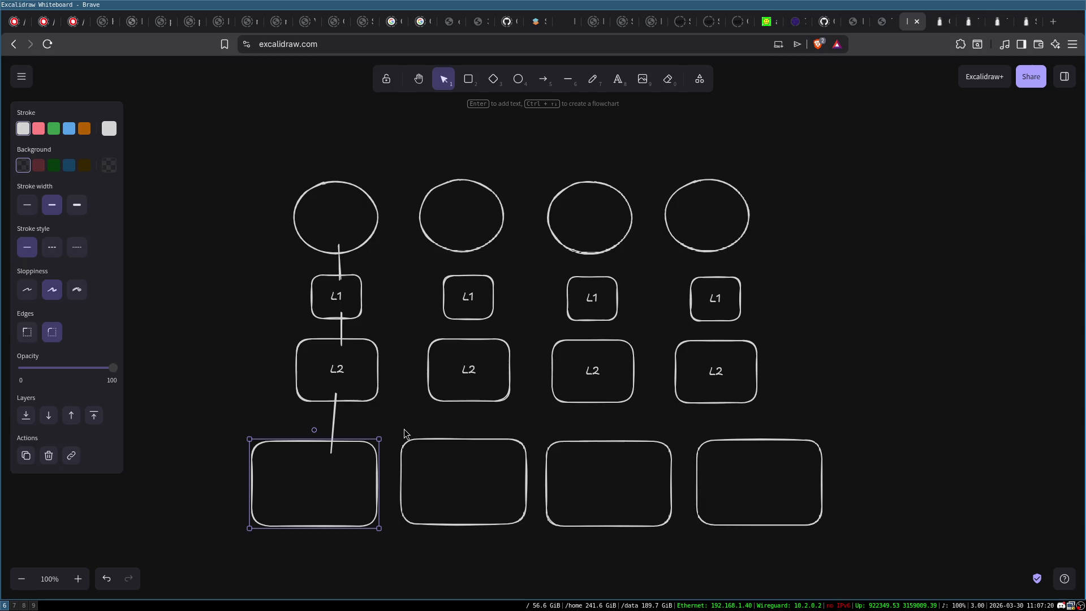
left_click(390, 405)
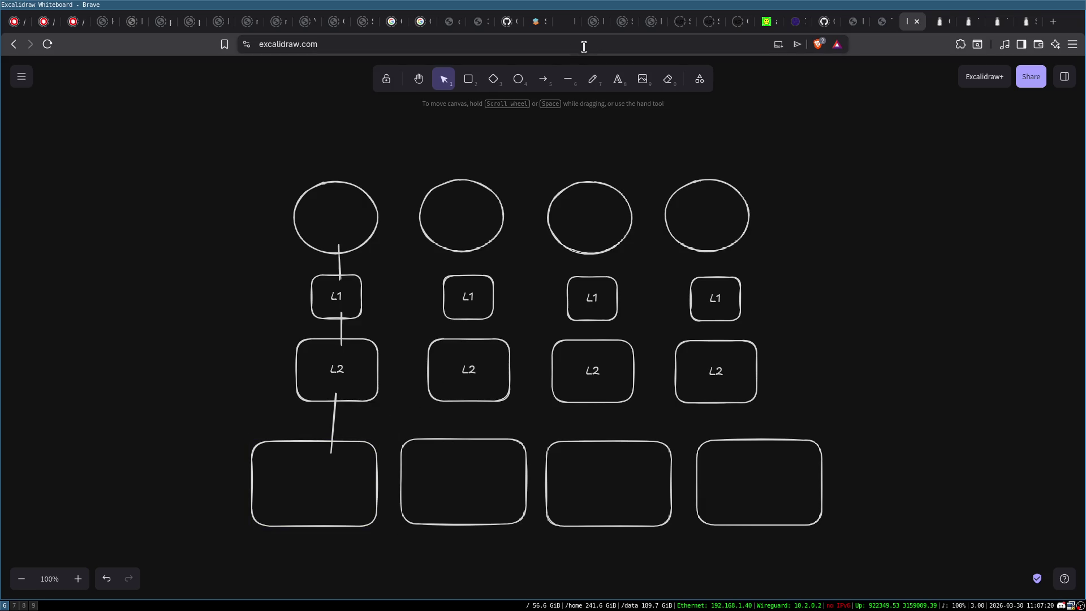
left_click(567, 78)
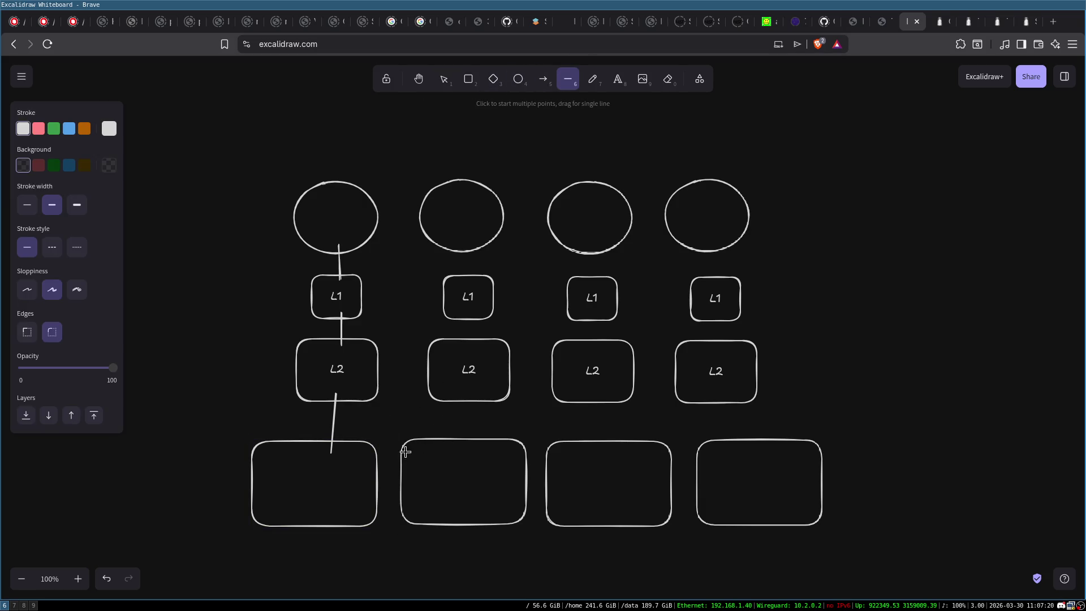
Step: Join neighbouring bottom boxes with short connector lines
mouse_move(380, 470)
left_mouse_down()
mouse_move(401, 470)
mouse_move(395, 494)
left_mouse_up()
left_click(567, 79)
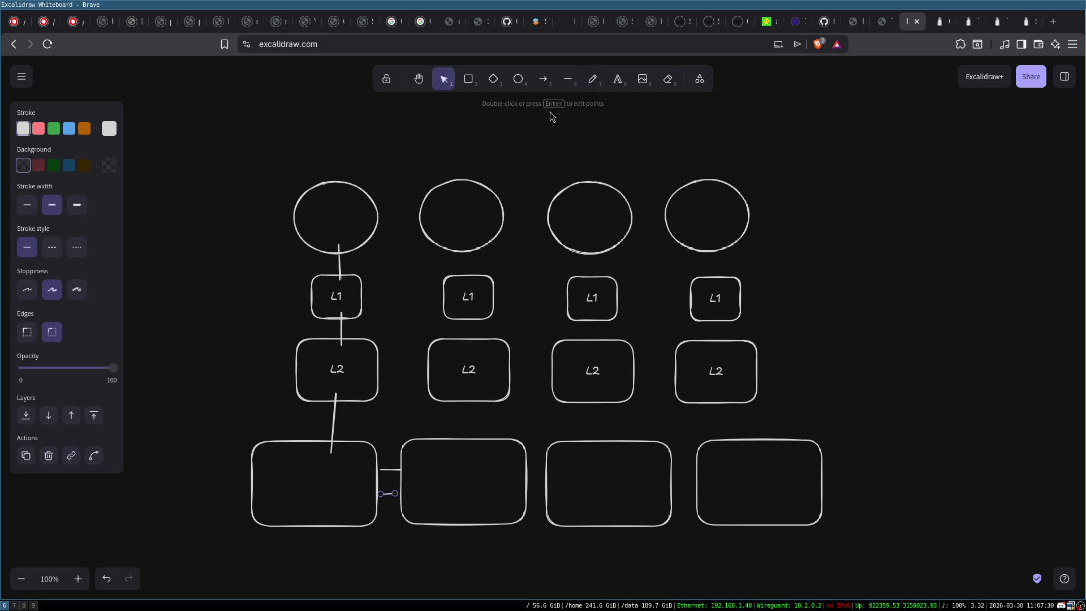
left_click(567, 79)
mouse_move(529, 460)
left_mouse_down()
mouse_move(546, 461)
mouse_move(527, 488)
left_mouse_up()
left_click(568, 79)
Step: Rearrange the large boxes into a two-by-two grid, deleting stray lines and reattaching the L2 line
left_click(272, 447)
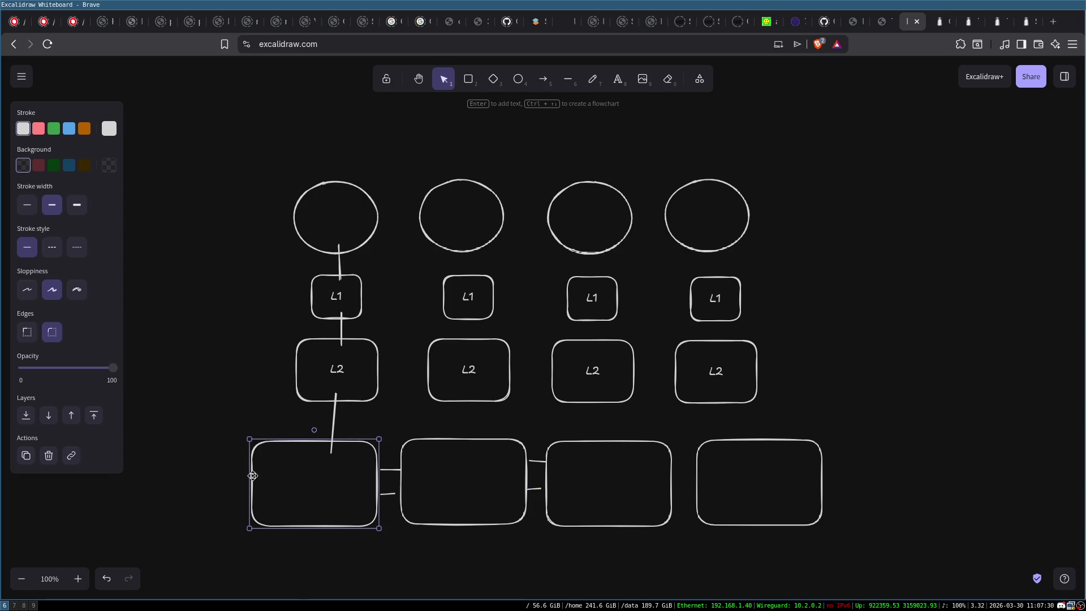
mouse_move(258, 528)
left_mouse_down()
mouse_move(295, 571)
mouse_move(348, 574)
left_mouse_up()
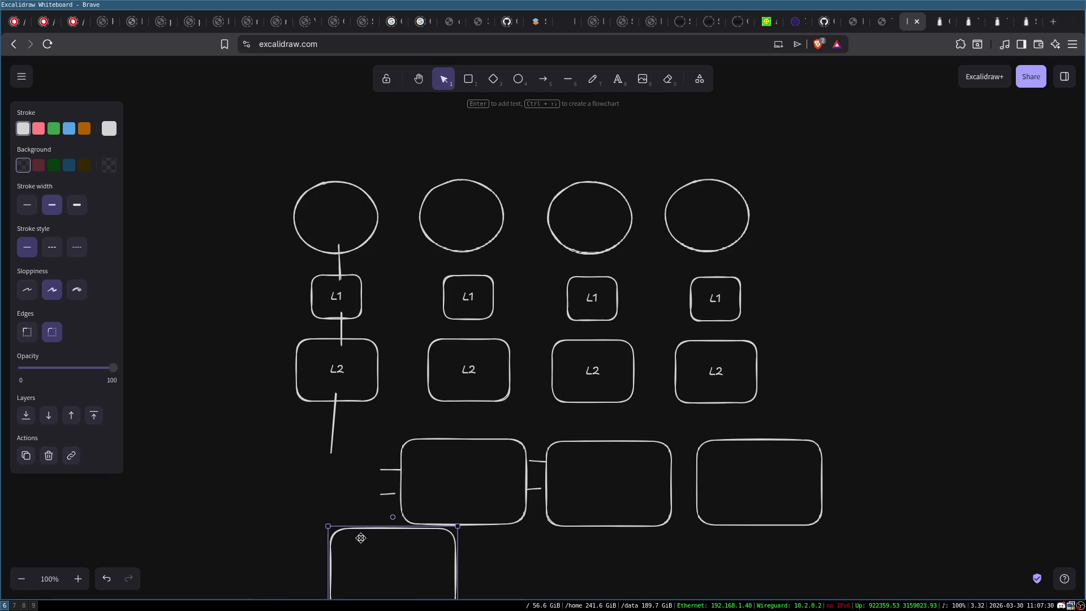
scroll(678, 293, "down", 3)
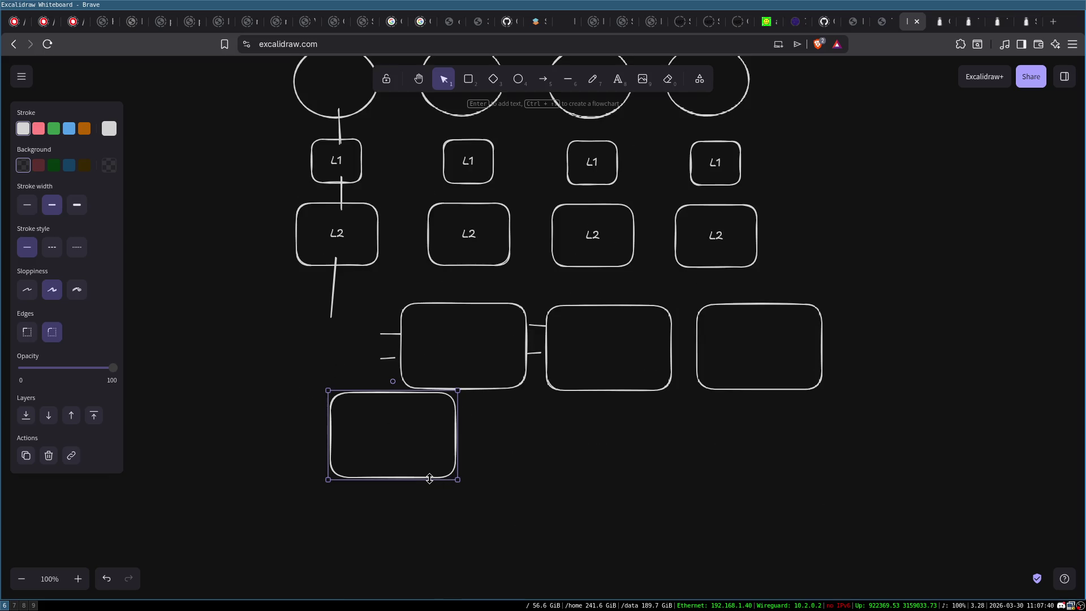
left_click_drag(428, 467, 498, 465)
left_click(390, 334)
key("Delete")
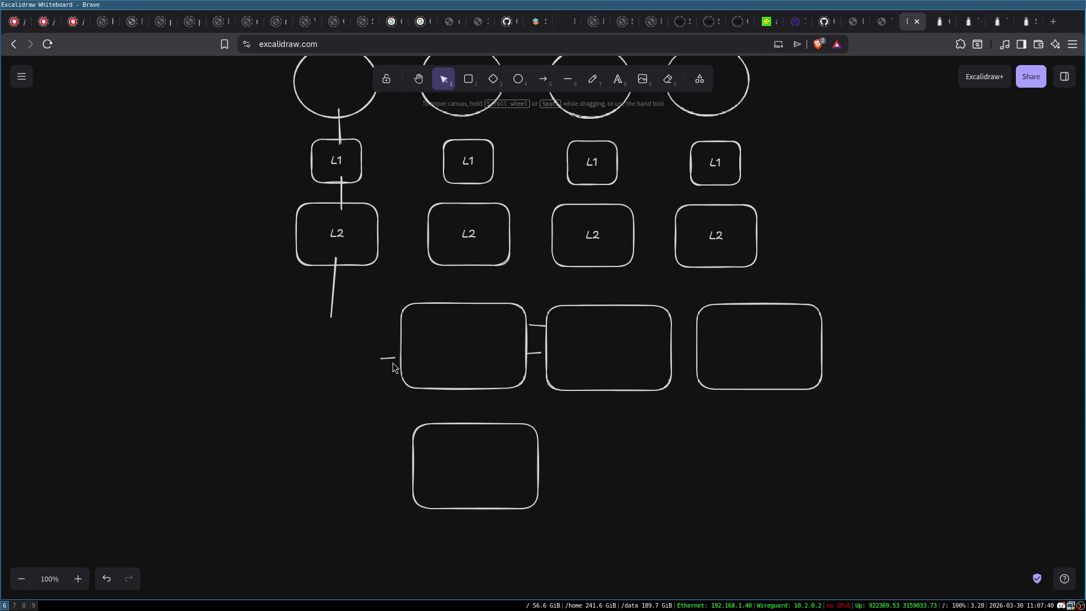
left_click(389, 358)
key("Delete")
mouse_move(333, 317)
left_mouse_down()
mouse_move(417, 497)
mouse_move(411, 487)
left_mouse_up()
left_click_drag(437, 424, 430, 423)
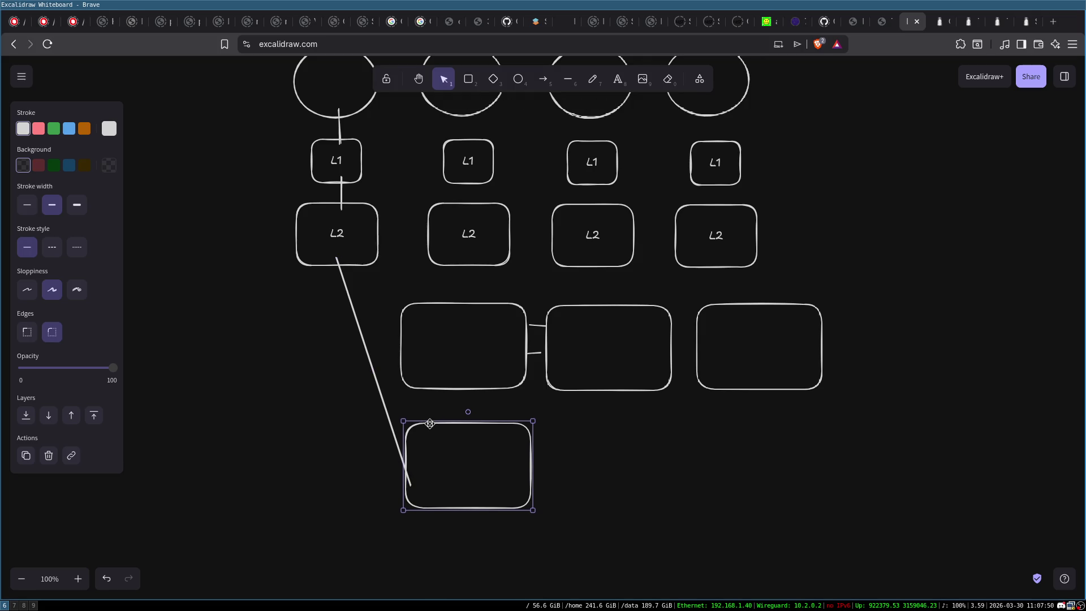
mouse_move(741, 308)
left_mouse_down()
mouse_move(734, 345)
mouse_move(600, 422)
left_mouse_up()
Step: Link the grid boxes with paired horizontal and vertical connector lines
left_click(568, 83)
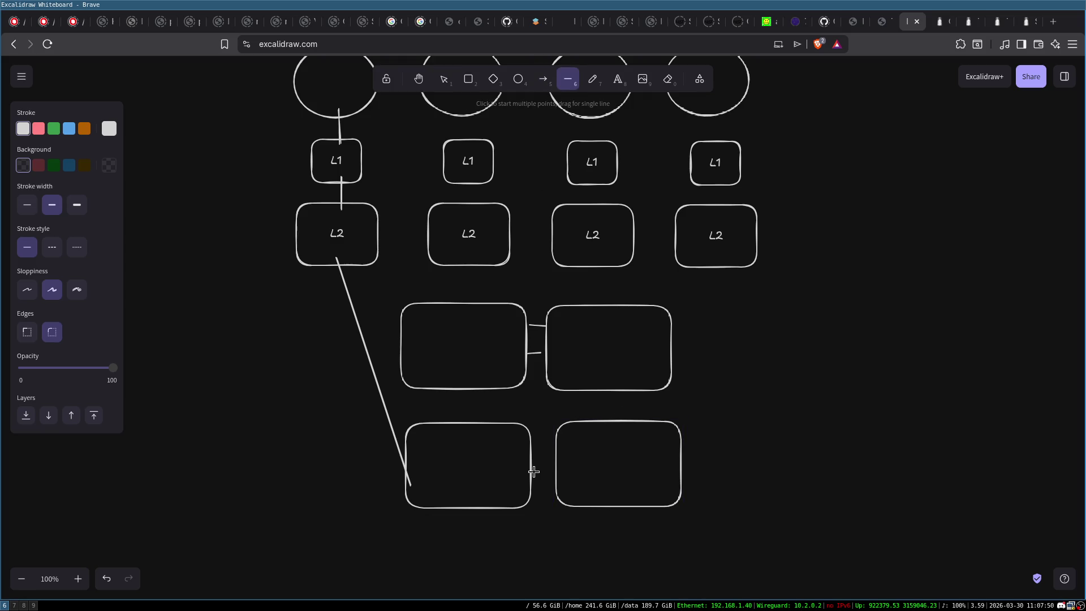
left_click_drag(535, 444, 552, 446)
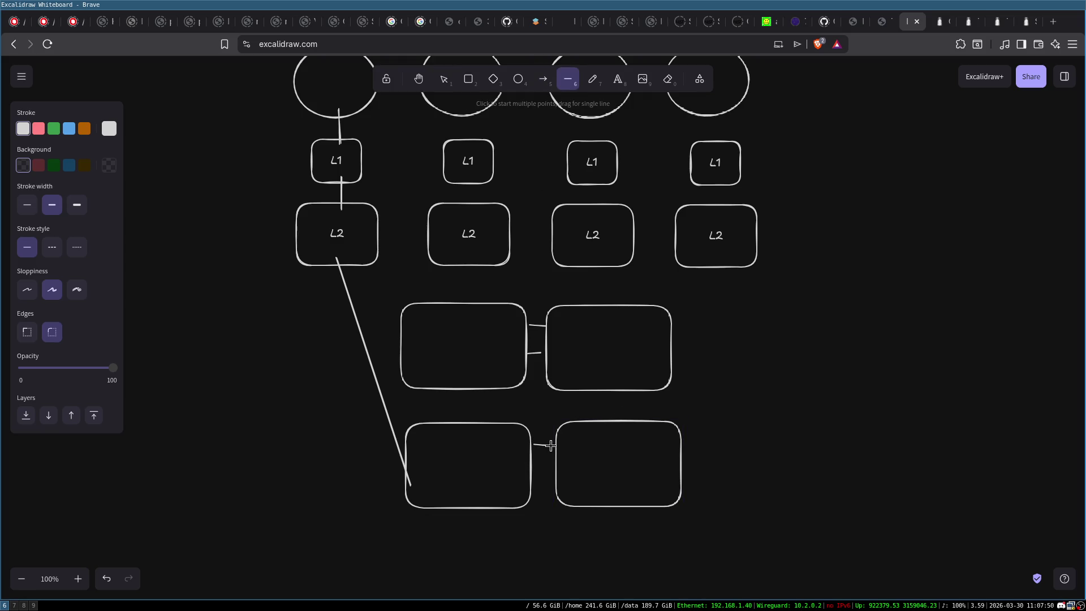
left_click(568, 80)
left_click_drag(552, 477, 551, 477)
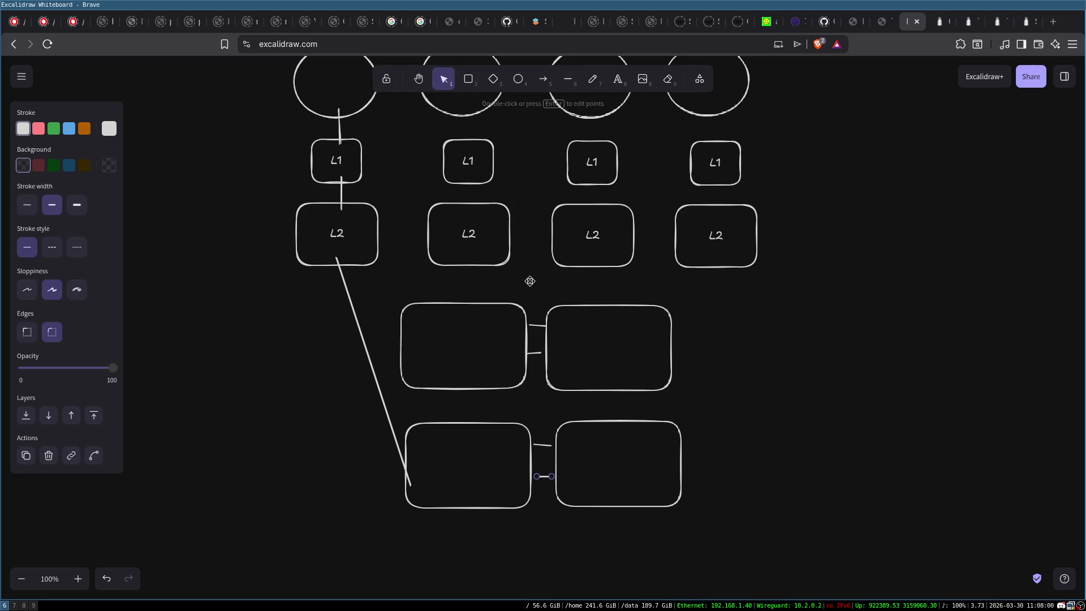
left_click(568, 79)
mouse_move(440, 397)
left_mouse_down()
mouse_move(442, 419)
mouse_move(467, 421)
left_mouse_up()
left_click(568, 79)
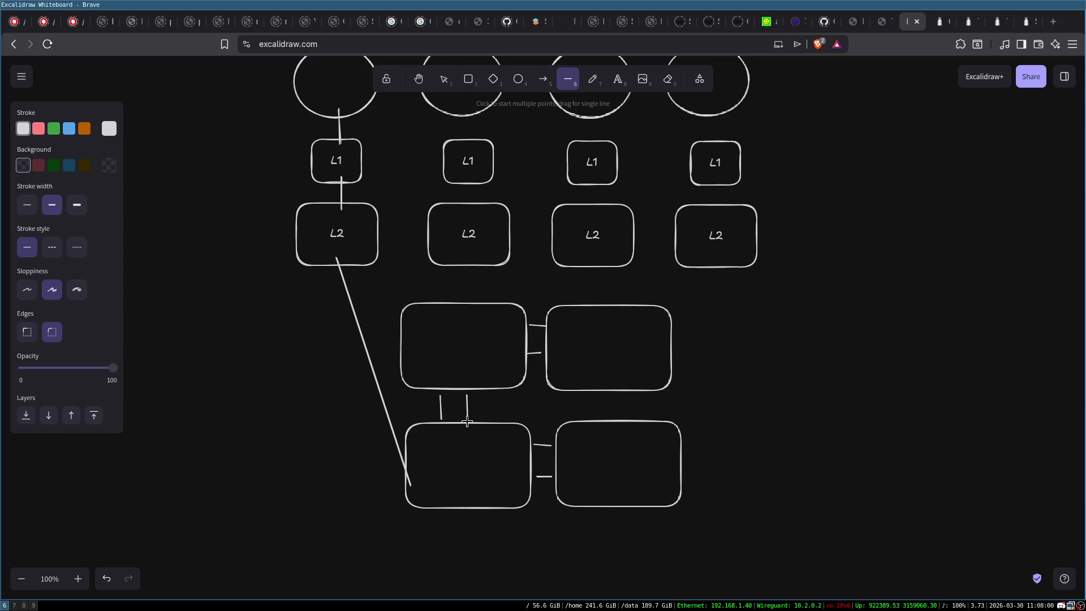
left_click(568, 79)
left_click_drag(602, 415, 621, 415)
left_click(568, 79)
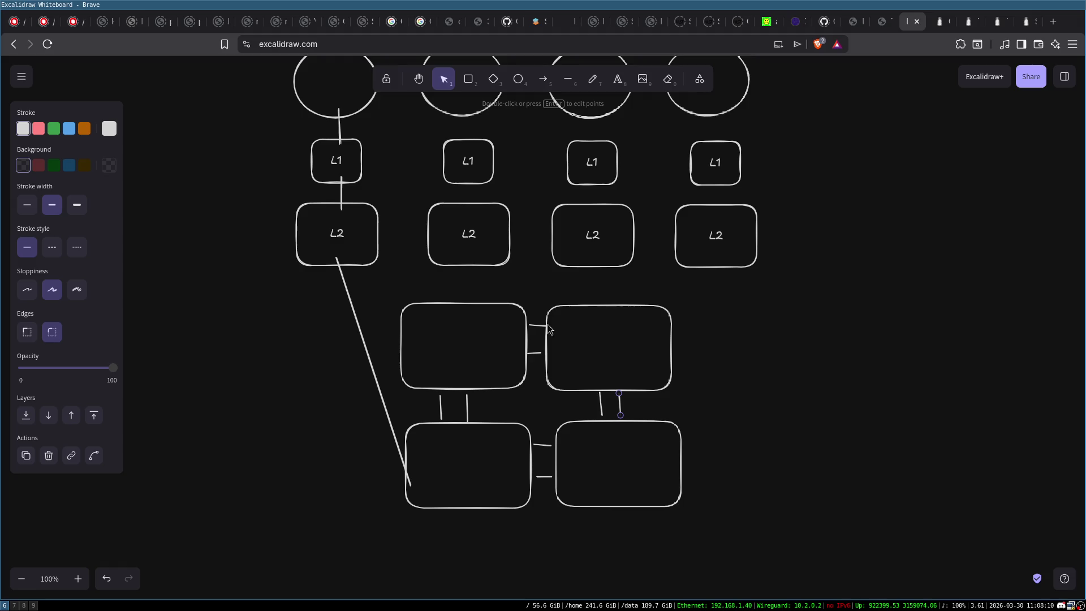
Step: Connect the second, third and fourth L2 boxes to the large boxes below
left_click(568, 79)
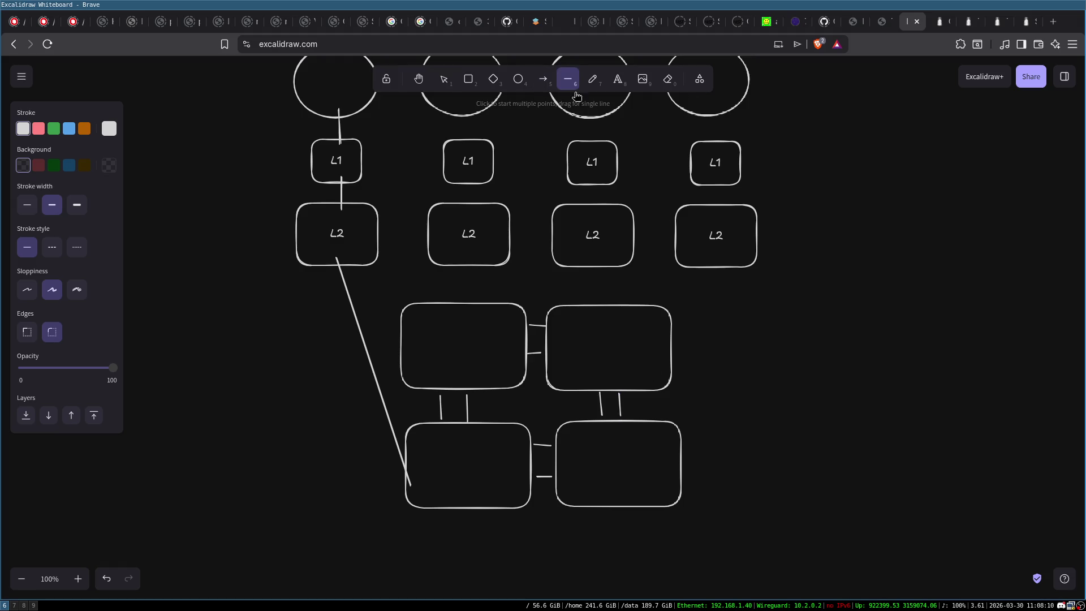
left_click_drag(723, 255, 680, 459)
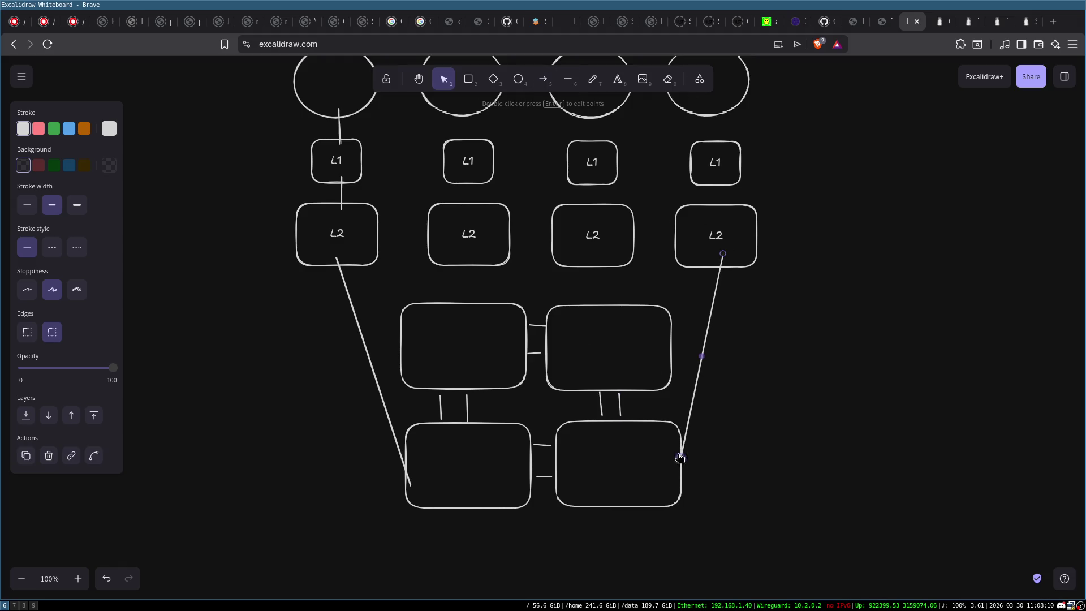
left_click(566, 80)
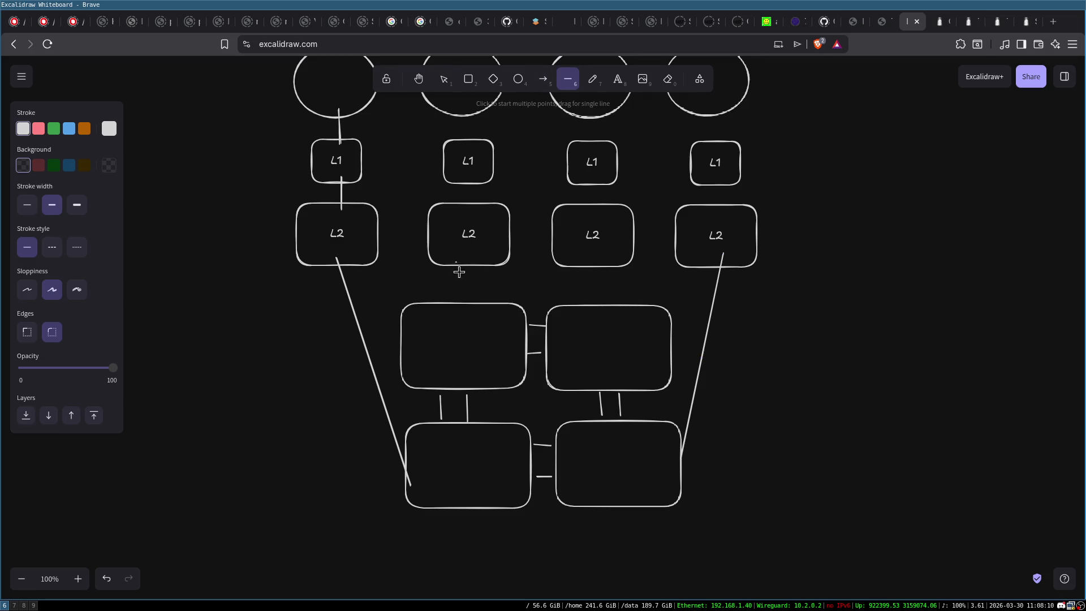
left_click_drag(456, 262, 476, 312)
left_click(563, 80)
left_click_drag(598, 265, 579, 311)
left_click(809, 371)
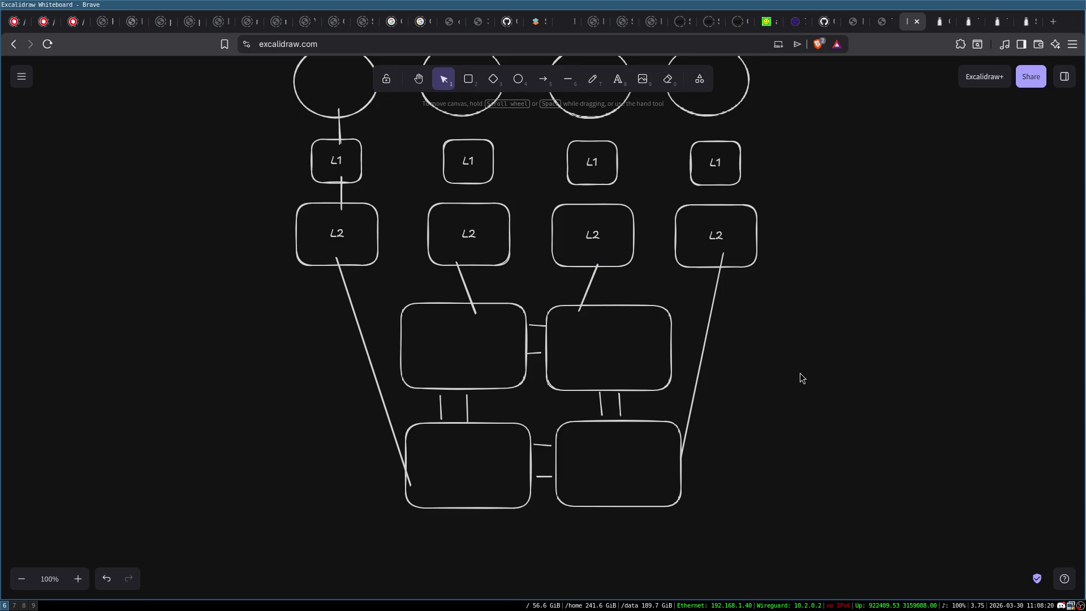
scroll(800, 374, "up", 2)
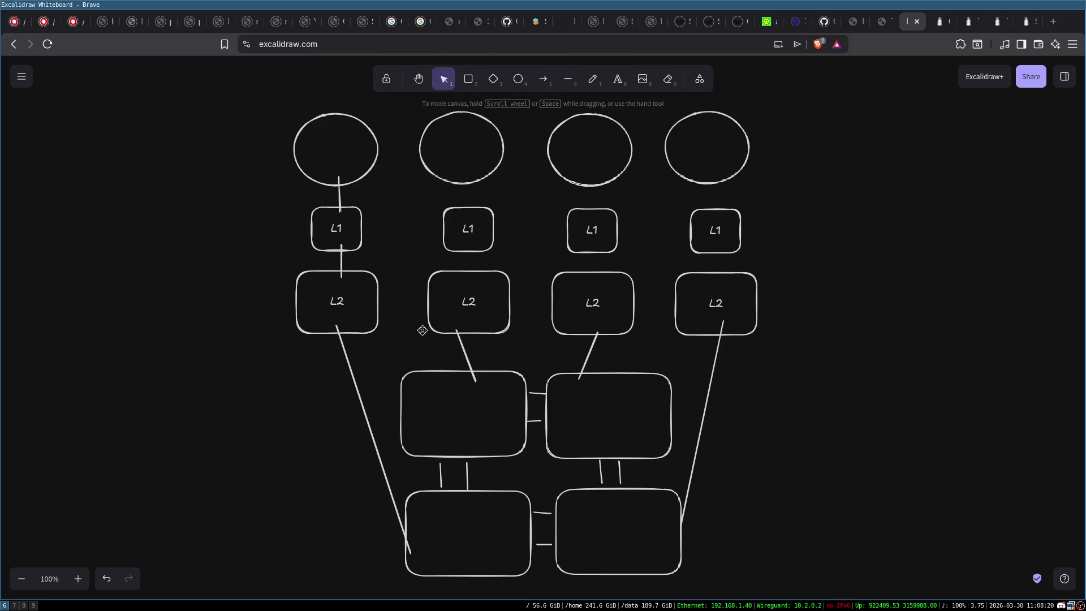
Step: Label the bottom-left box L3_1 and number the four circles 1, 2, 3 and 4
double_click(464, 525)
type("L3")
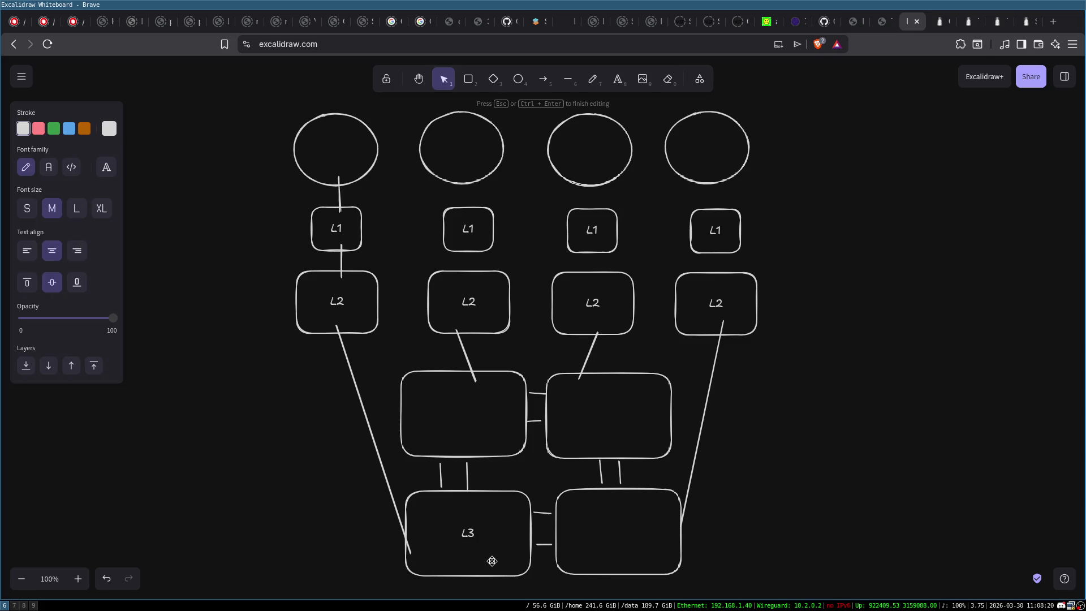
type("_1")
double_click(335, 141)
type("1")
double_click(461, 145)
type("2")
double_click(592, 150)
type("3")
double_click(708, 146)
type("4")
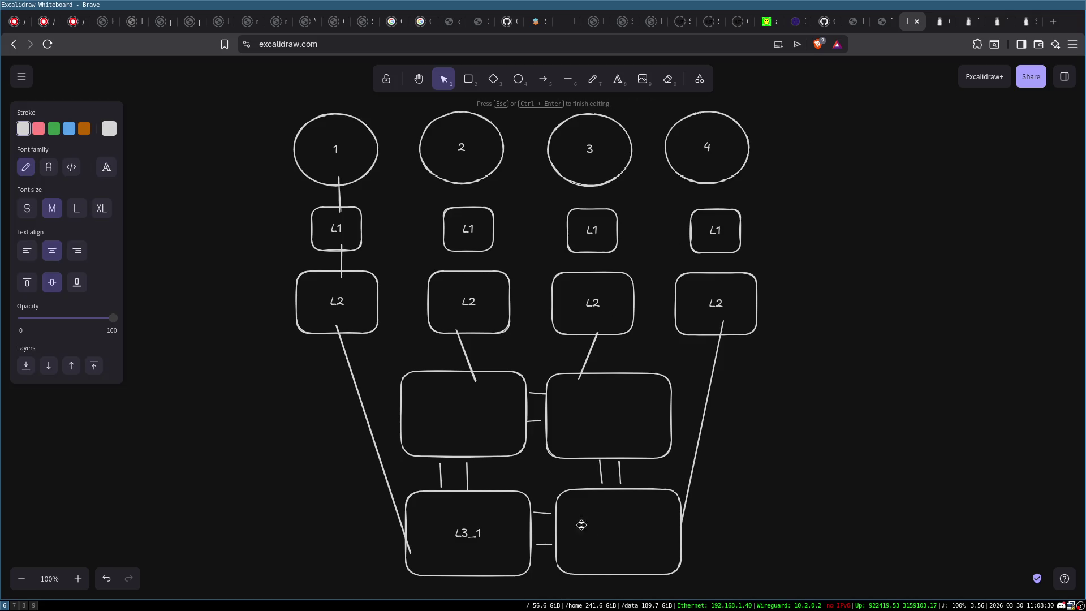
Step: Label the remaining large boxes L3_2, L3_3 and L3_4
double_click(621, 536)
double_click(467, 416)
type("_")
type("2")
left_click(609, 410)
double_click(608, 410)
type("L3_3")
left_click(622, 538)
double_click(622, 537)
type("_4")
left_click(837, 473)
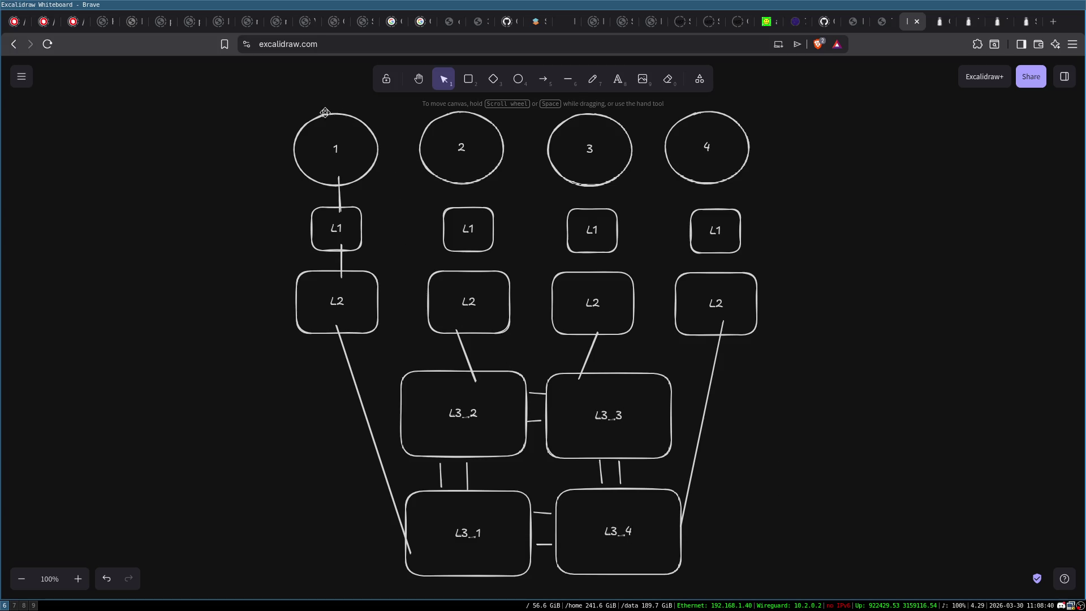
mouse_move(245, 89)
left_mouse_down()
mouse_move(766, 597)
mouse_move(755, 553)
mouse_move(728, 548)
mouse_move(721, 501)
left_mouse_up()
Step: Add a 'LastLevelCache (L3)' label to the right of the L3 boxes and nudge it upward
double_click(734, 392)
type("La")
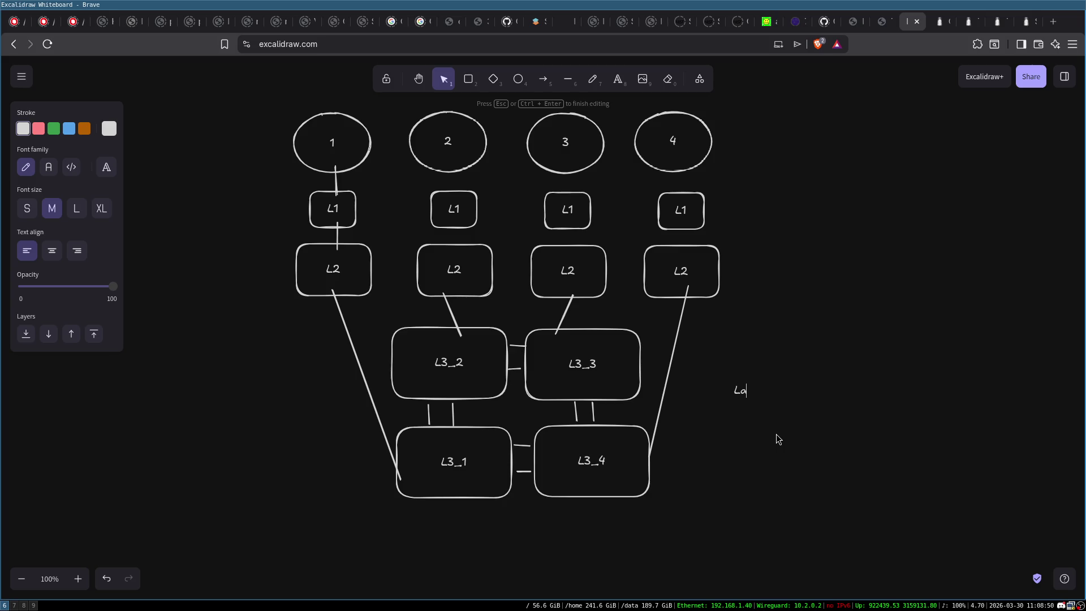
type("stLevelCac")
type("he (")
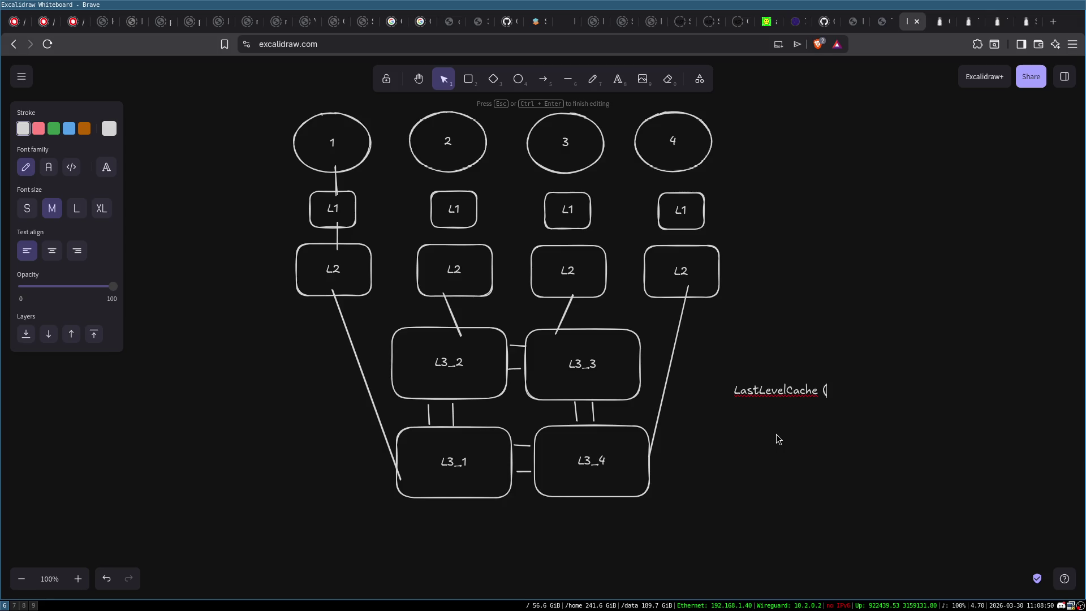
type("L3)")
left_click(786, 437)
left_click_drag(793, 392, 791, 369)
left_click(810, 461)
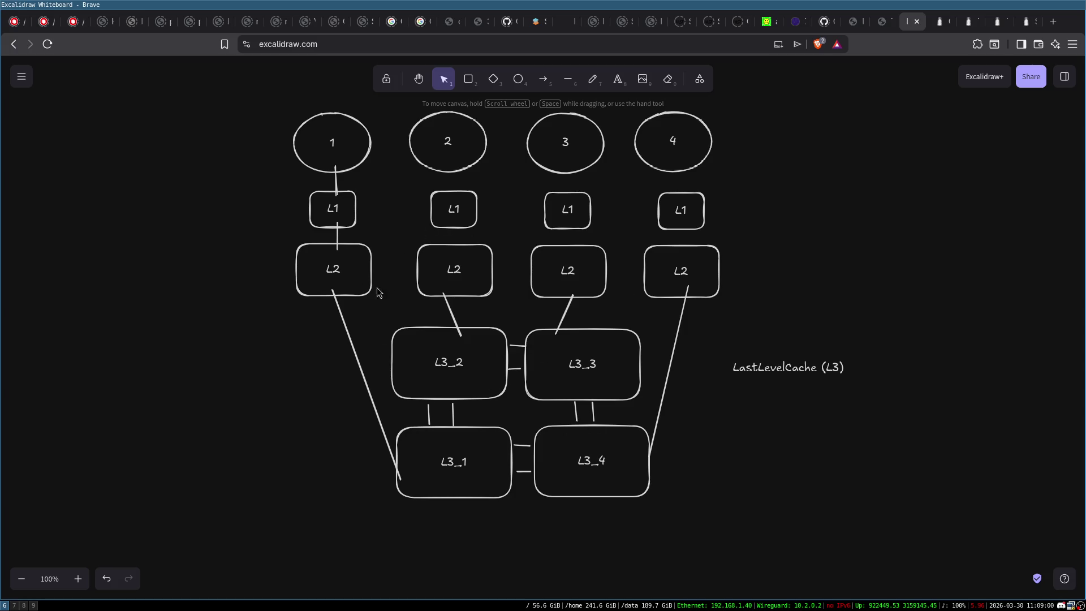
Step: Check the L3_1, L3_2 boxes and core circles, then draw a small circle between the L3 boxes
left_click(436, 455)
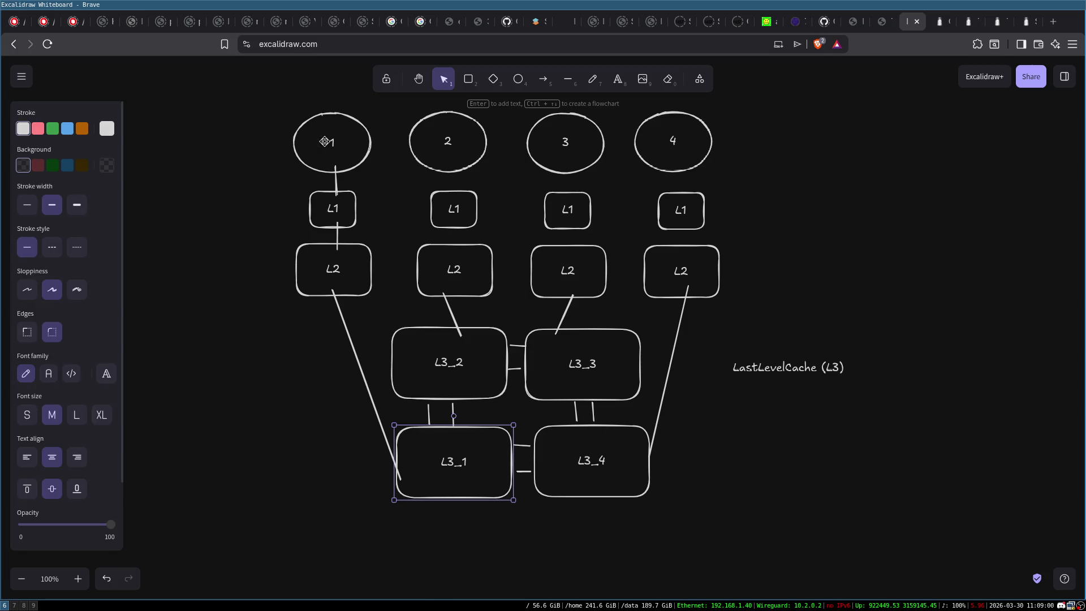
left_click(349, 160)
left_click(481, 368)
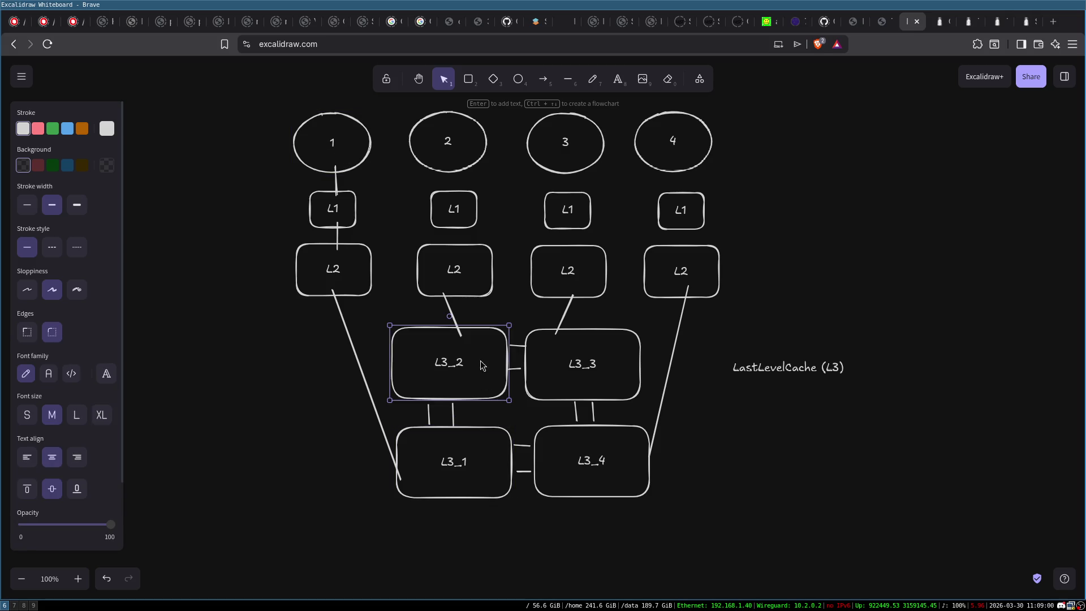
left_click(463, 150)
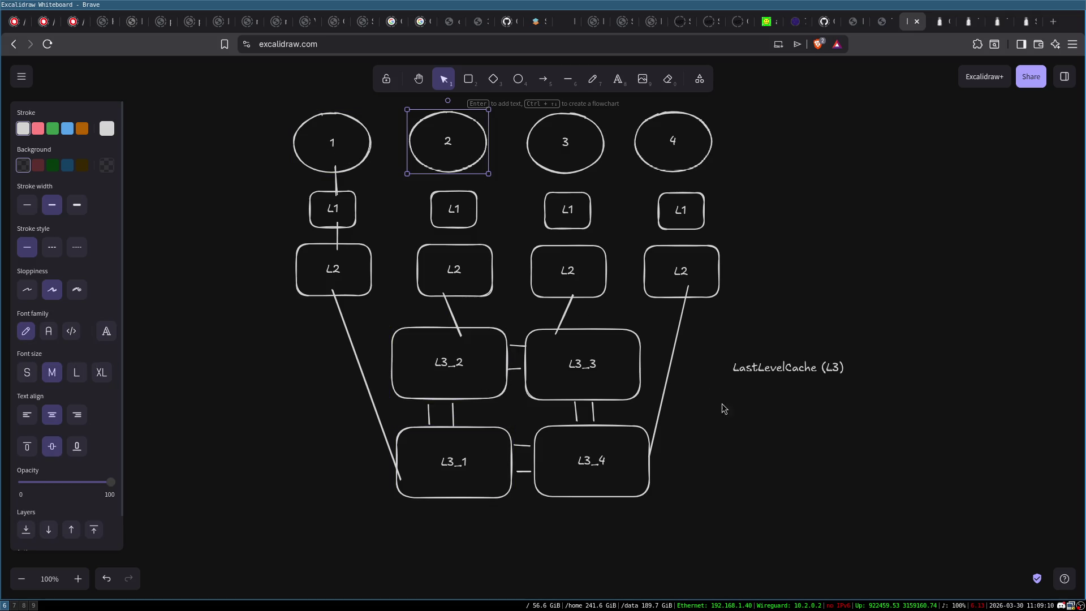
left_click(696, 422)
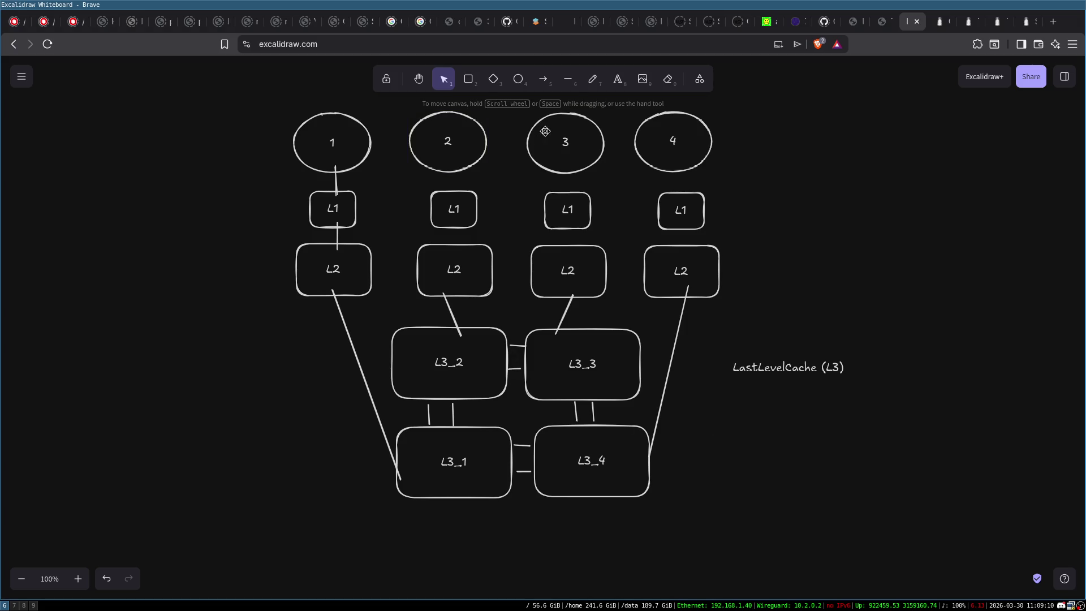
left_click(517, 79)
mouse_move(506, 407)
left_mouse_down()
mouse_move(538, 426)
mouse_move(519, 411)
mouse_move(513, 372)
left_mouse_up()
Step: Connect the small hub circle with straight lines to L3_1 and out to the right
key("Escape")
left_click(567, 79)
left_click(576, 84)
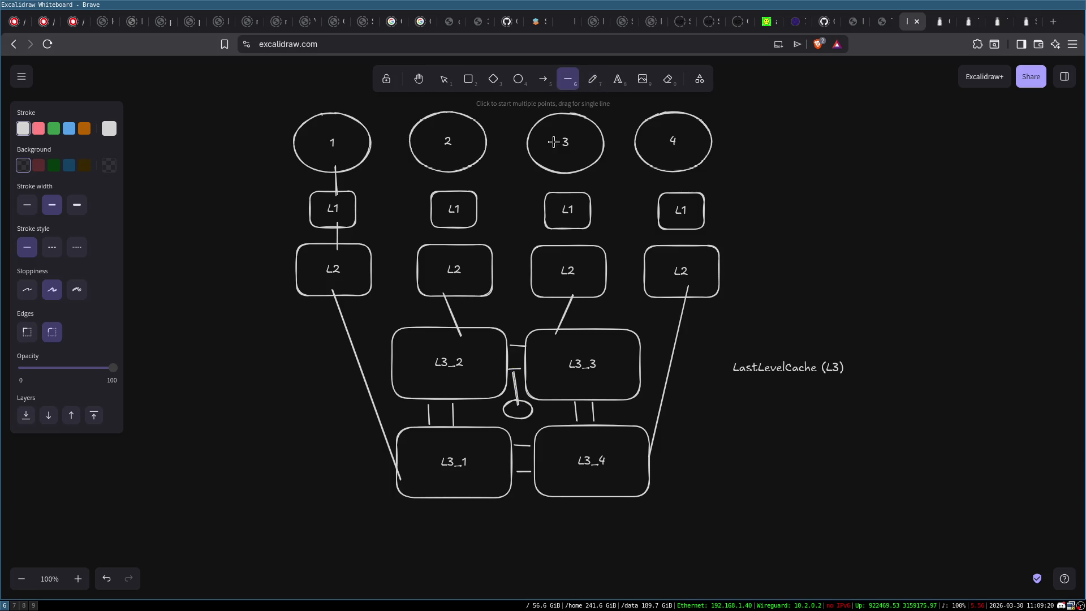
mouse_move(453, 412)
left_mouse_down()
mouse_move(513, 408)
mouse_move(521, 453)
left_mouse_up()
left_click(568, 79)
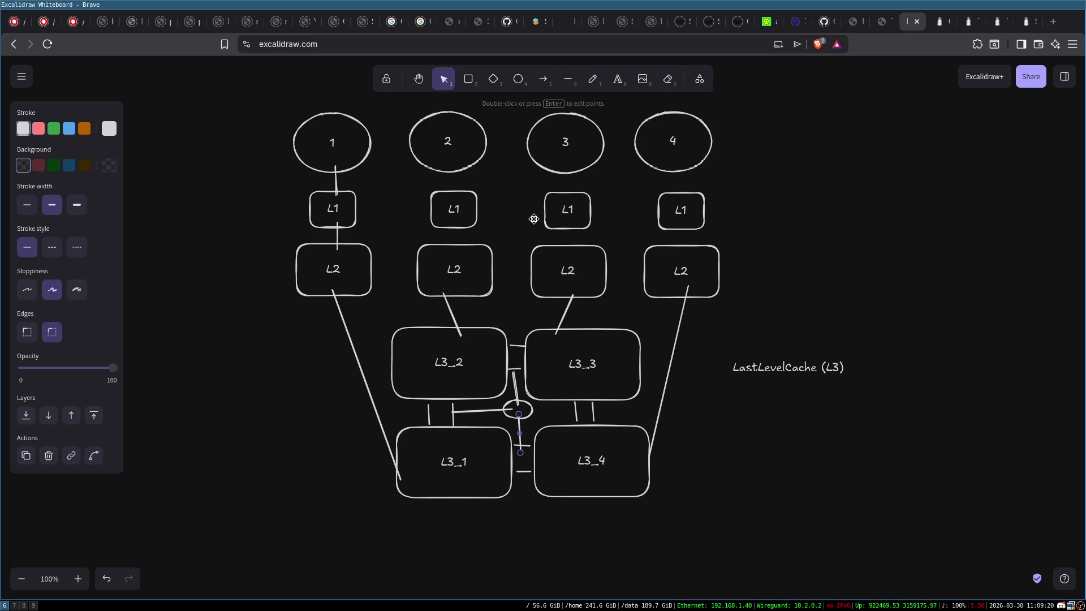
left_click(568, 80)
left_click_drag(529, 407, 579, 410)
left_click(806, 493)
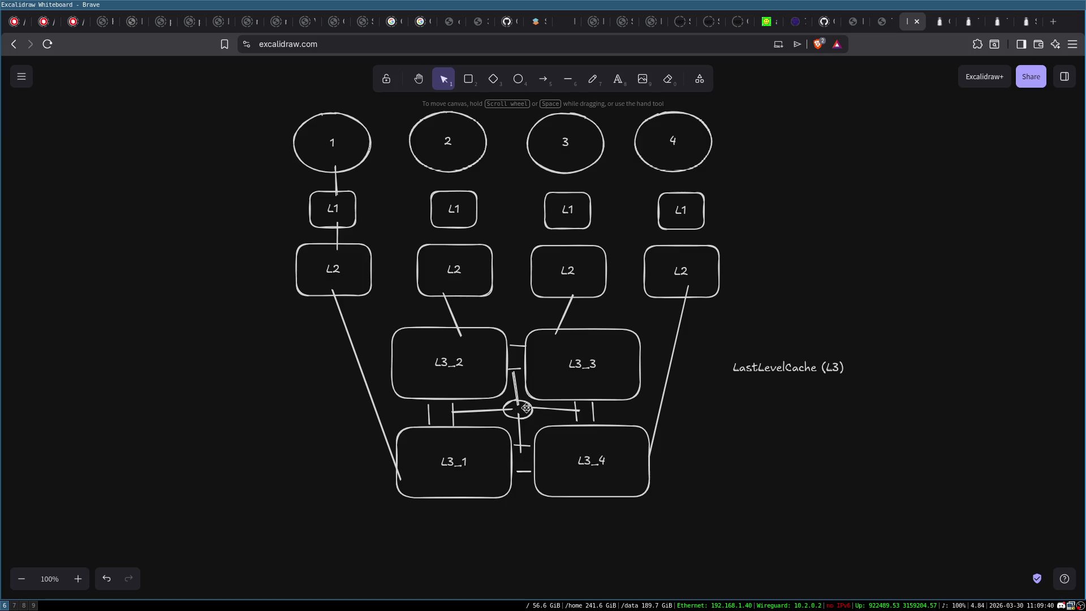
Step: Draw a tall rectangle and move it up beside the L3_1 box
left_click(467, 82)
left_click_drag(192, 496, 261, 598)
mouse_move(230, 533)
left_mouse_down()
mouse_move(282, 503)
mouse_move(512, 419)
left_mouse_up()
key("a")
Step: Type DRAM inside the tall box, then check the short lines around the hub circle
double_click(269, 535)
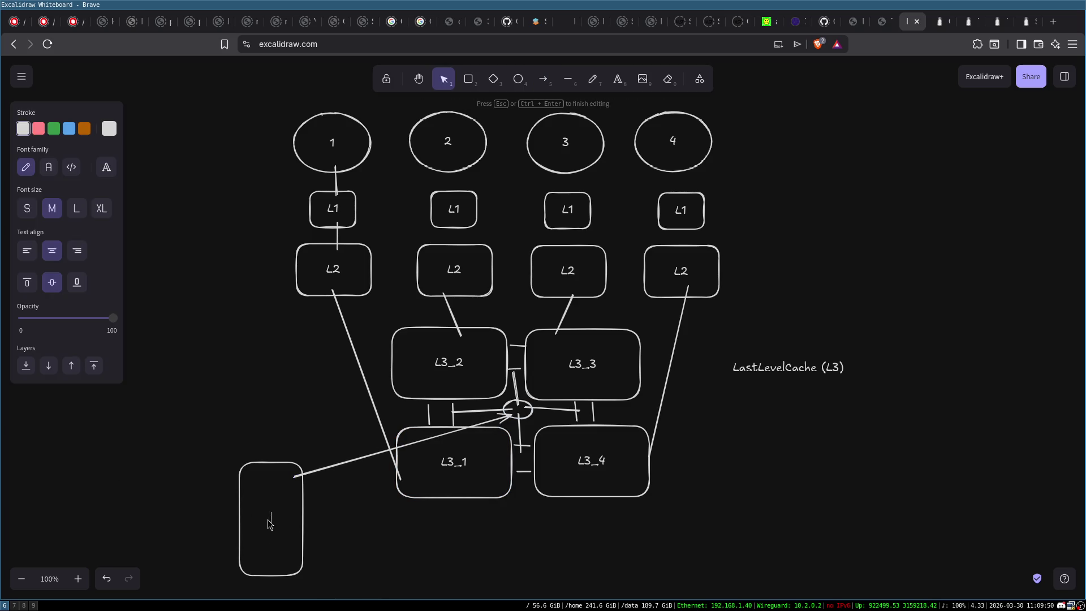
type("DRAM")
left_click(419, 540)
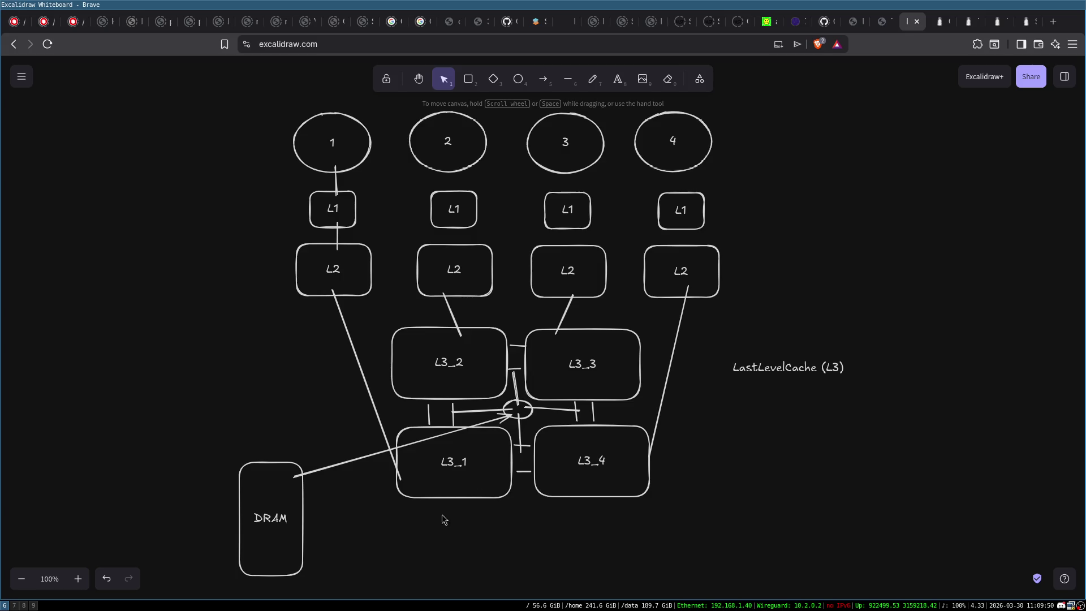
left_click(515, 412)
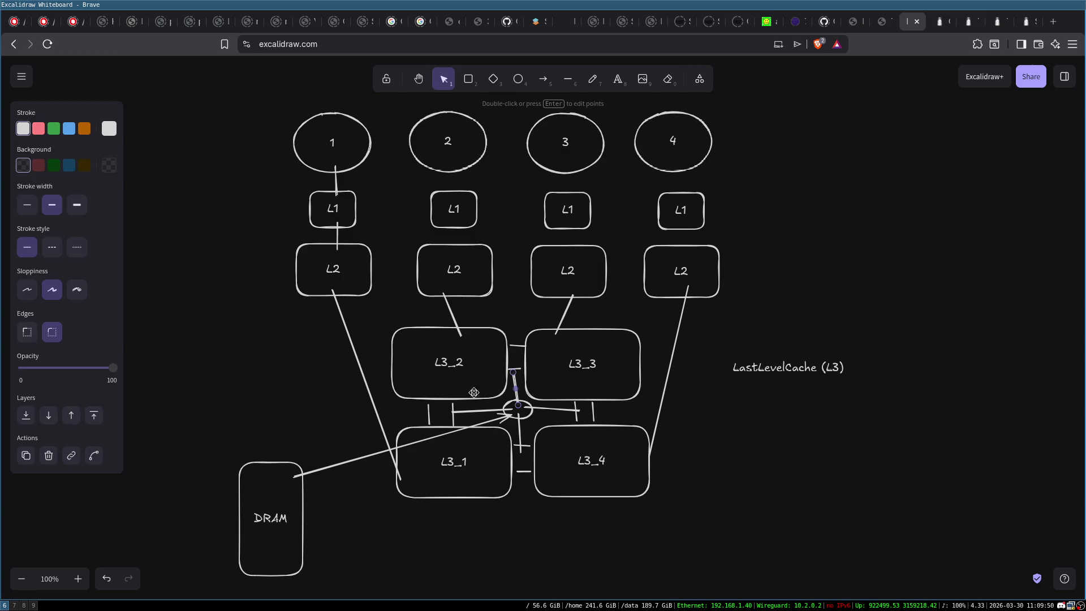
left_click(542, 558)
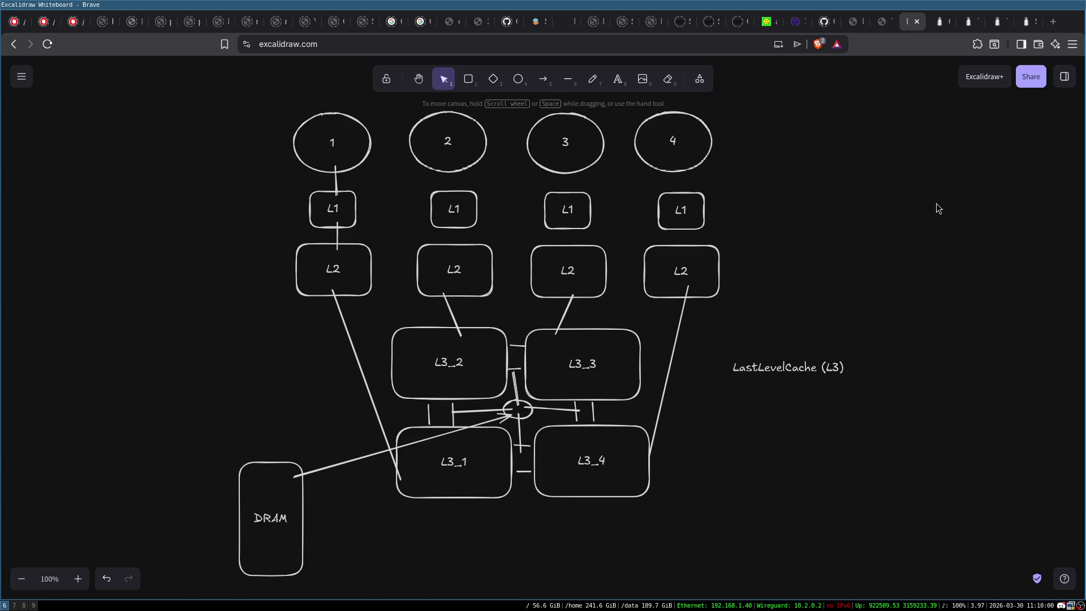
left_click(516, 405)
left_click(527, 418)
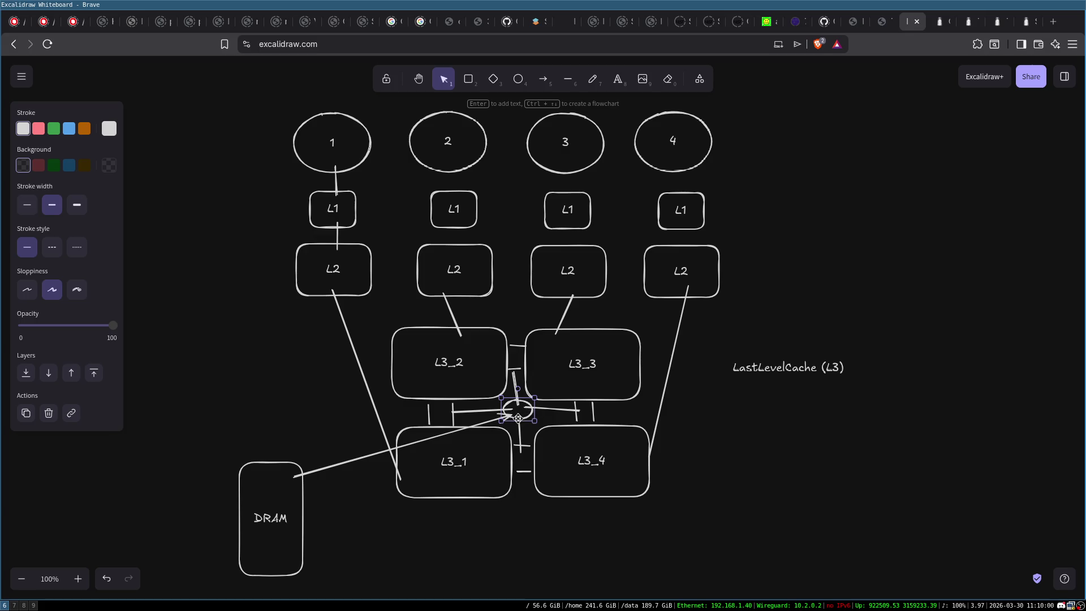
Step: Start a HashFunction note below the boxes, then select each of the four L3 boxes
double_click(520, 529)
type("HashFunction(")
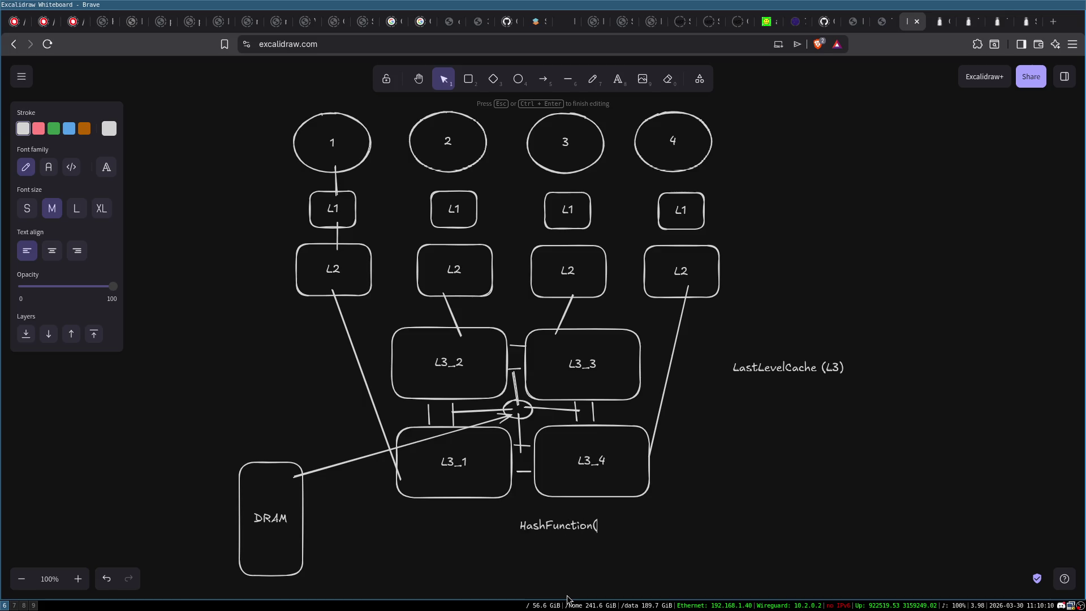
type("@) --> Slic")
type("e")
left_click(480, 372)
left_click(479, 463)
left_click(480, 390)
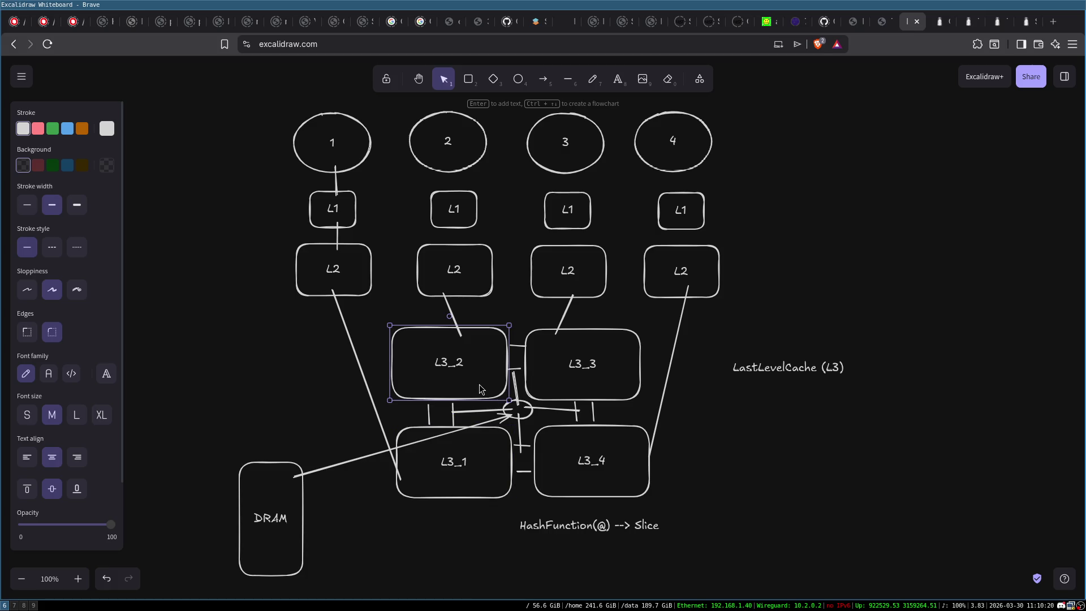
left_click(593, 365)
left_click(611, 474)
Step: Complete the note as 'HashFunction(@) --> Slice ID for mapping?' and move it down-left
double_click(653, 525)
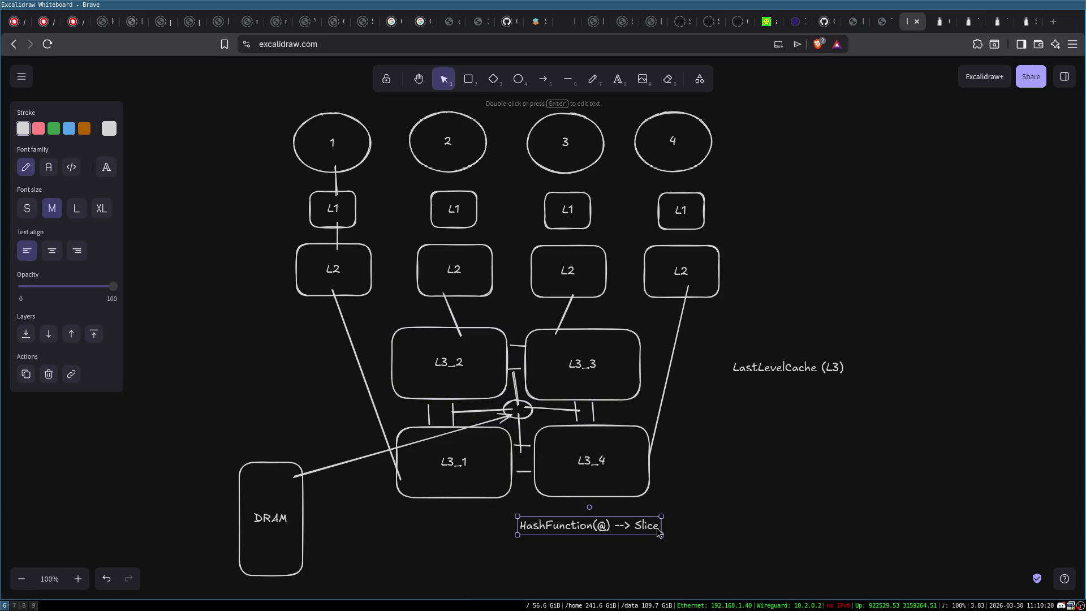
key("End")
type("? ")
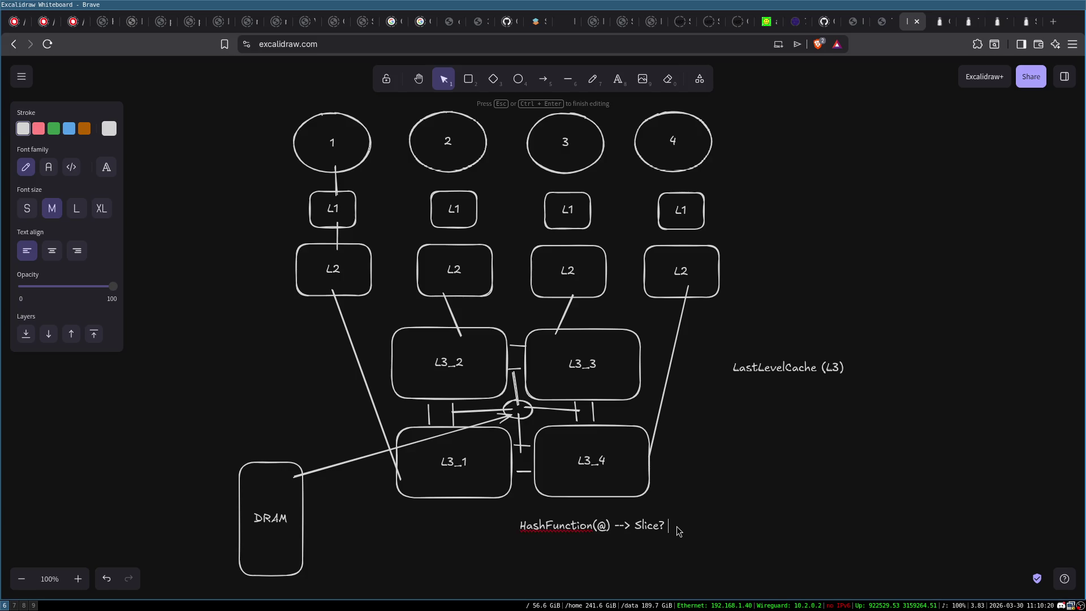
type("ID for mapping")
key("Escape")
mouse_move(536, 529)
left_mouse_down()
mouse_move(456, 558)
mouse_move(460, 548)
left_mouse_up()
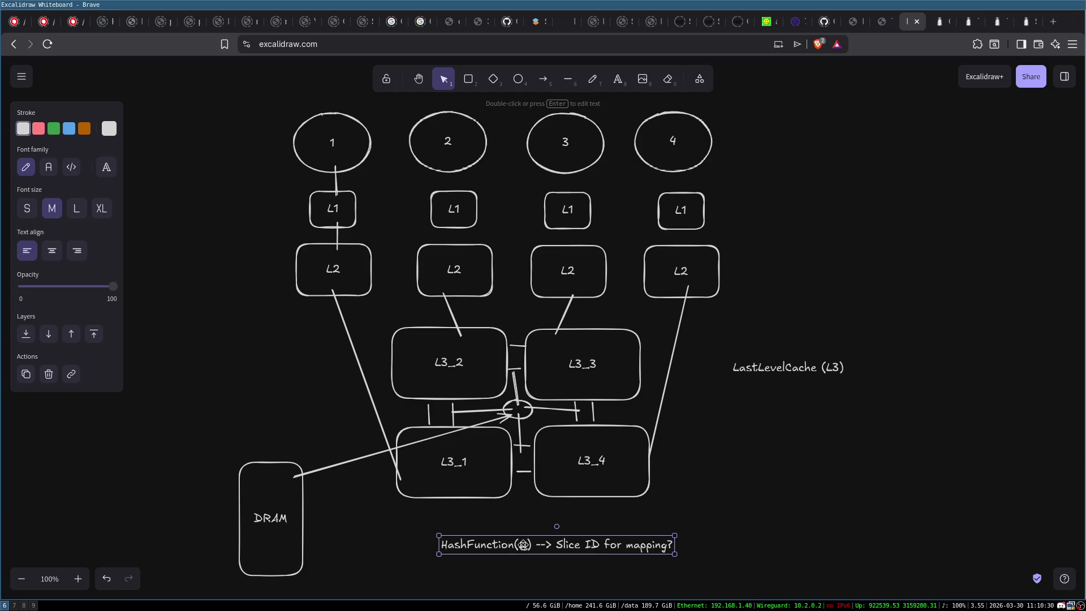
key("Escape")
Step: Recheck the four L3 boxes and briefly reopen the HashFunction note before deselecting
left_click(495, 466)
left_click(492, 379)
left_click(601, 369)
left_click(618, 447)
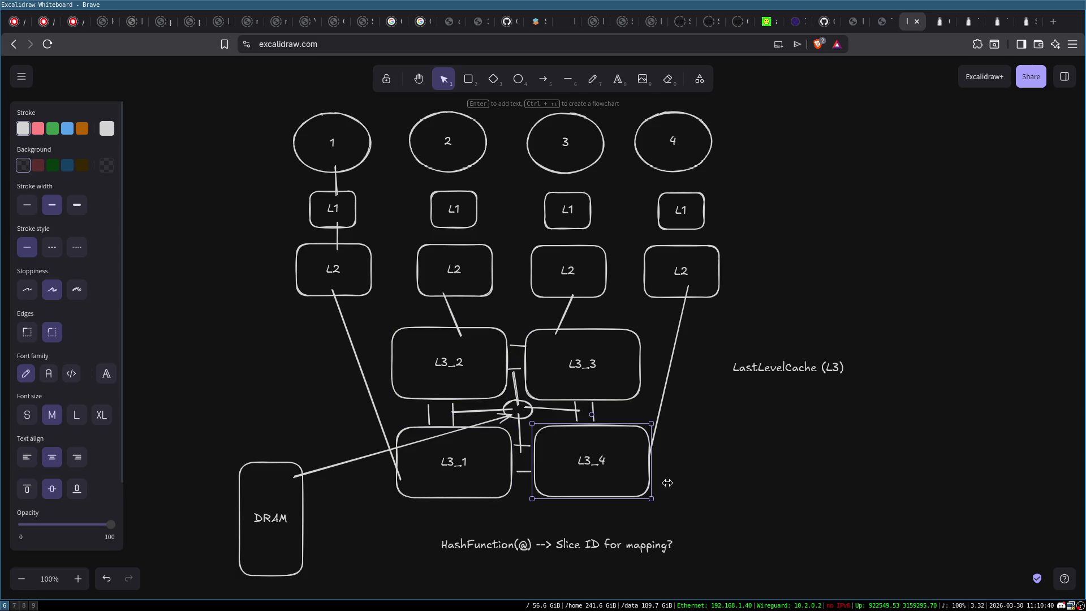
double_click(478, 548)
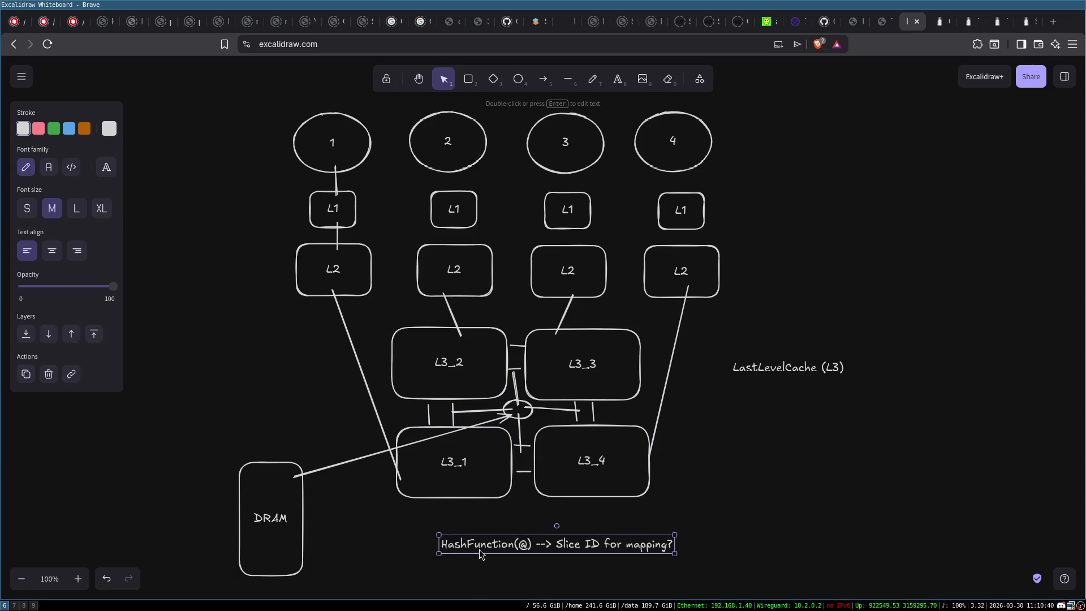
left_click(481, 547)
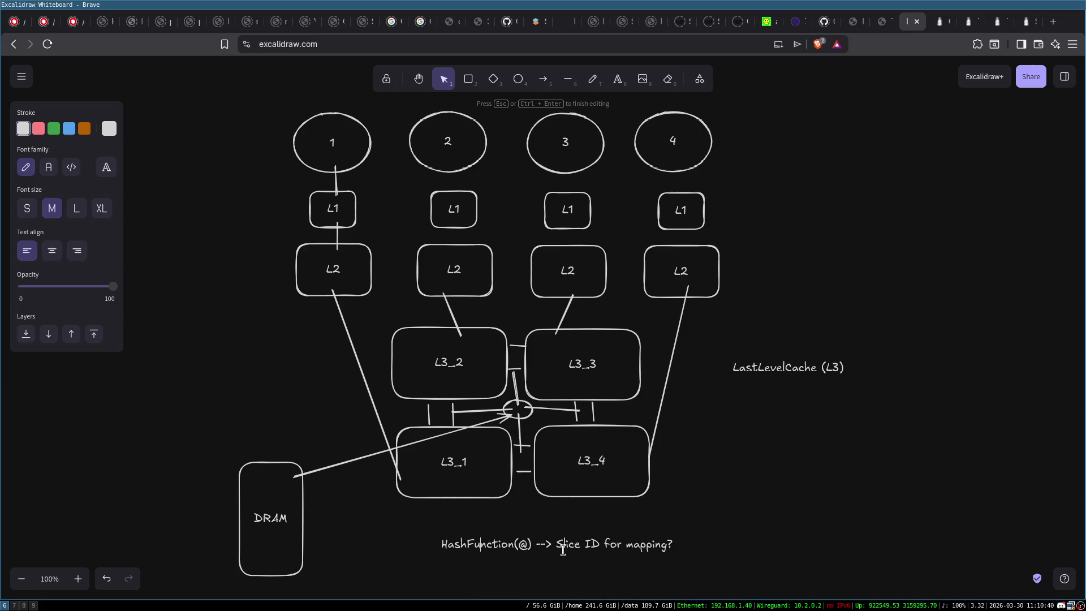
left_click(804, 467)
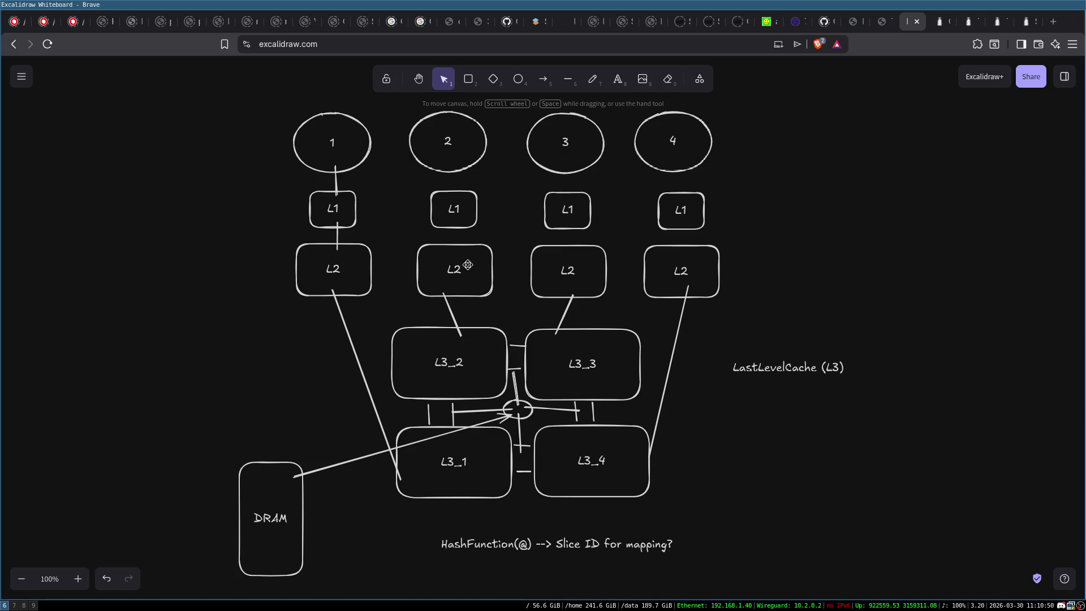
mouse_move(271, 92)
left_mouse_down()
mouse_move(837, 204)
mouse_move(833, 182)
left_mouse_up()
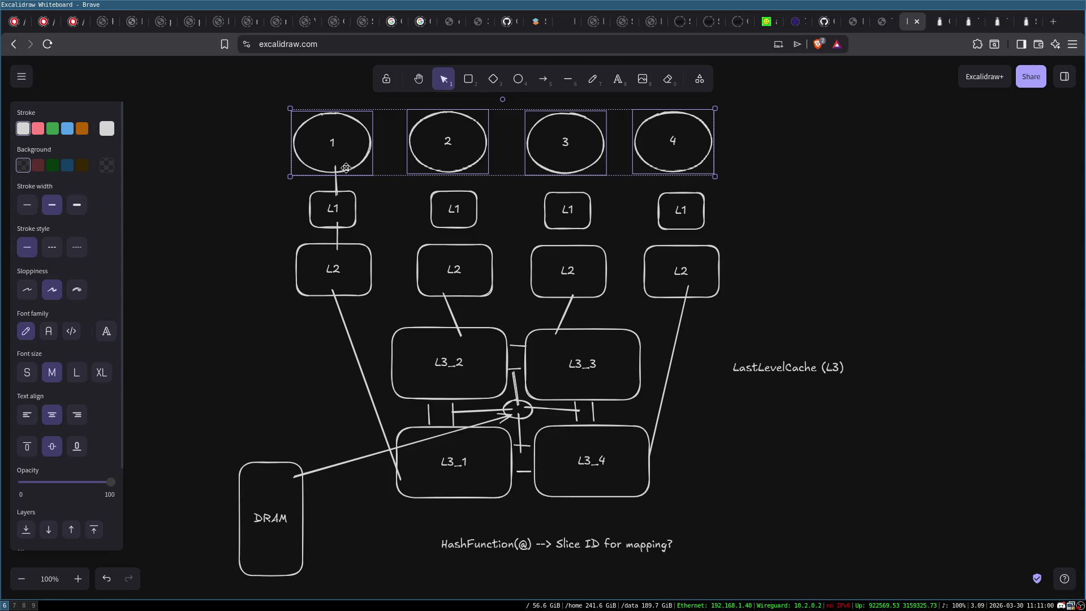
left_click_drag(343, 149, 343, 147)
left_click(248, 192)
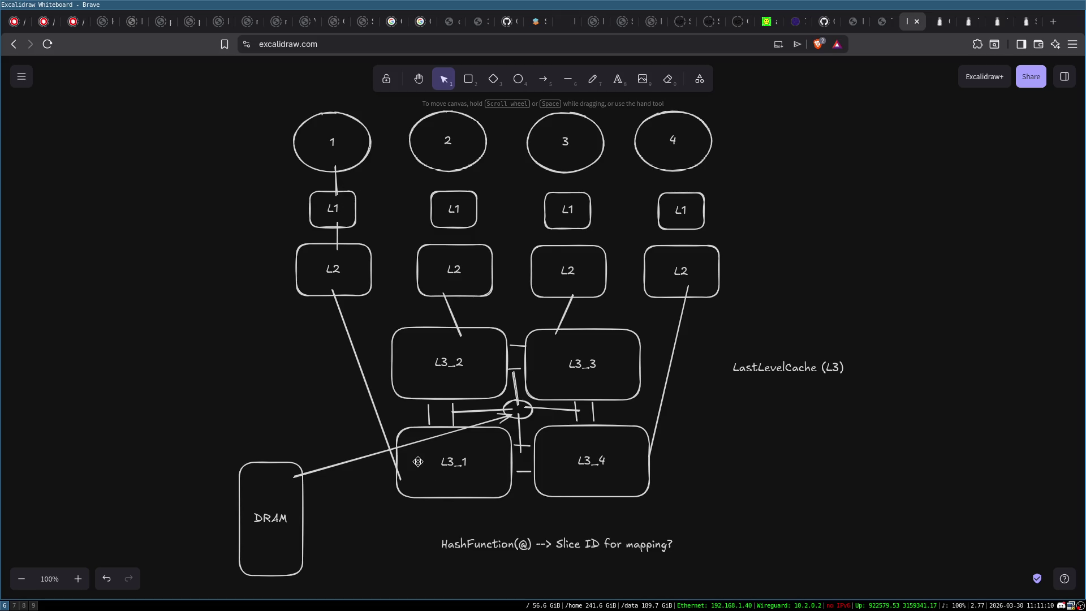
left_click(418, 462)
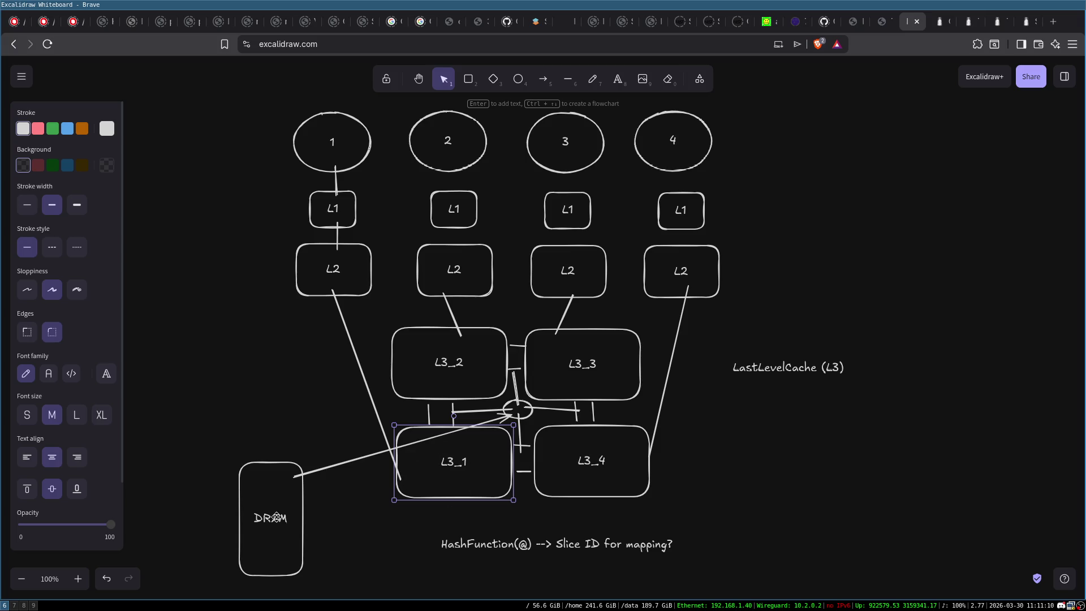
left_click(263, 419)
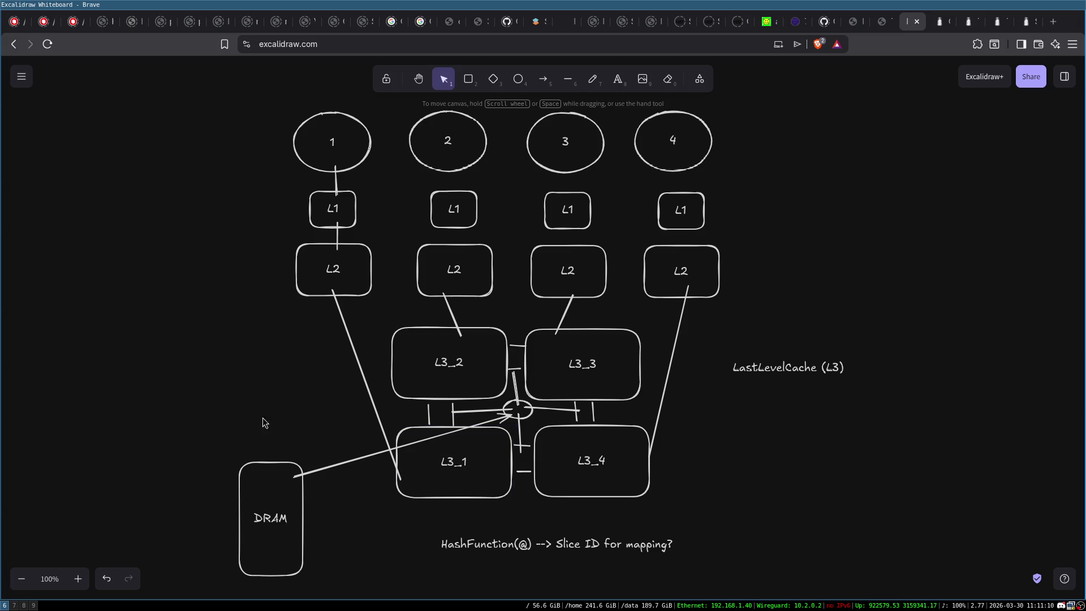
Step: Add a '16MiB' label under the LastLevelCache title
double_click(762, 386)
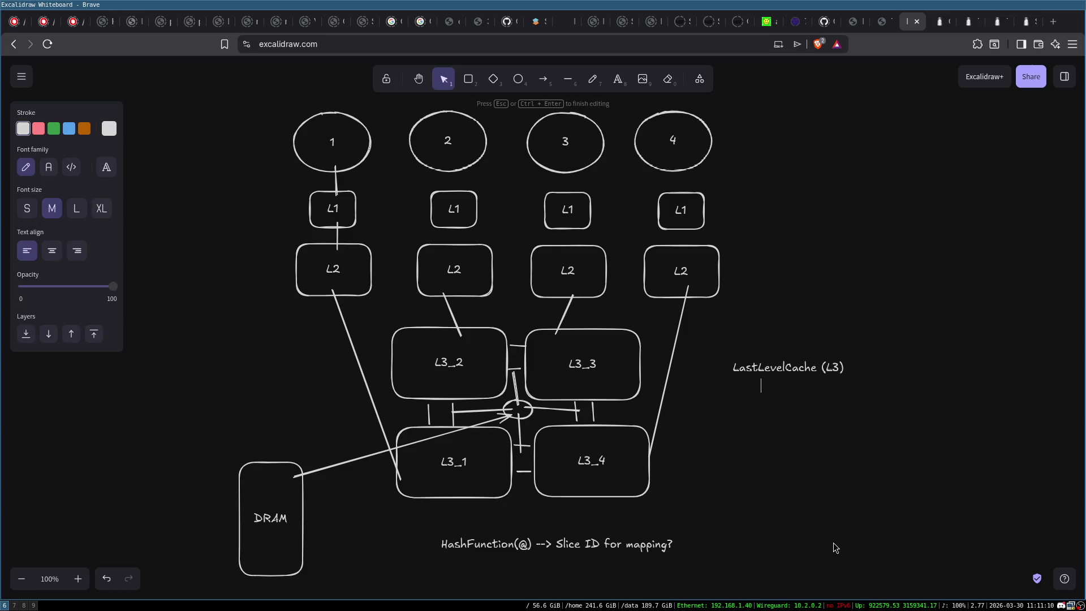
type("16MiB")
left_click(737, 384)
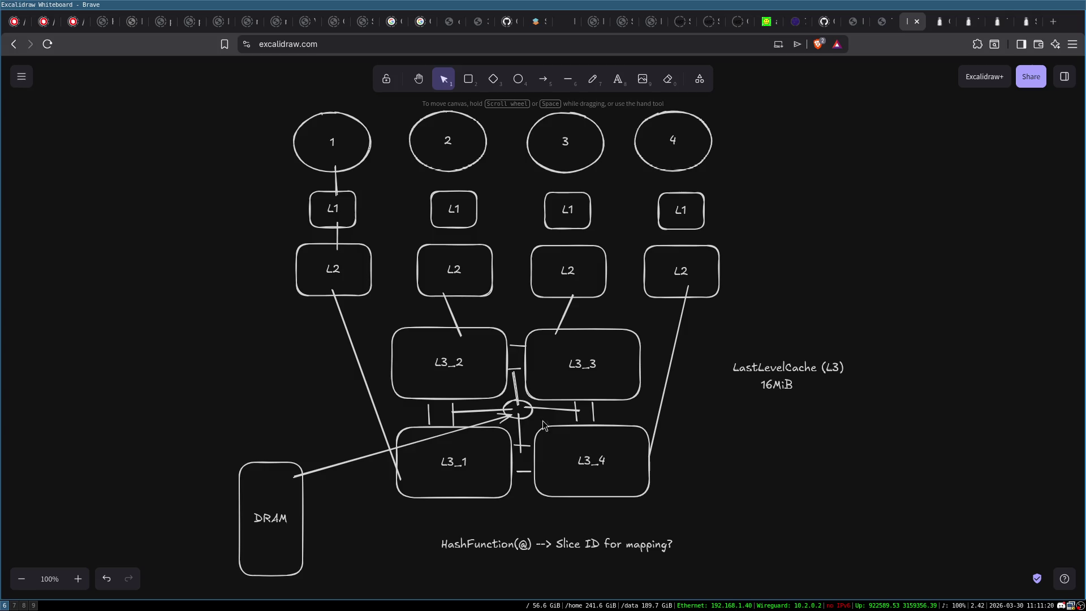
left_click(489, 461)
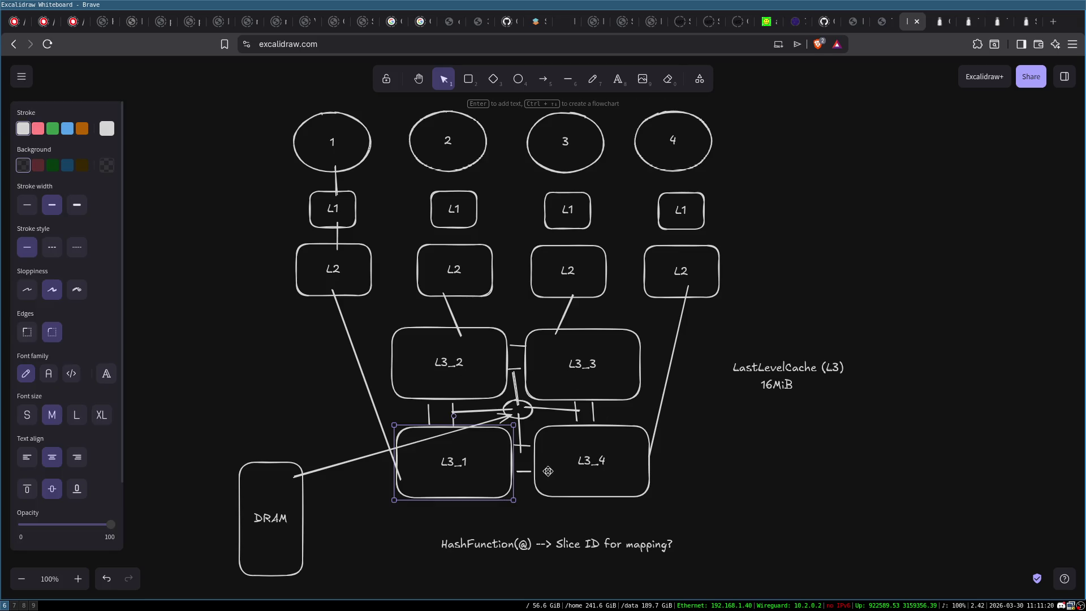
left_click(302, 531)
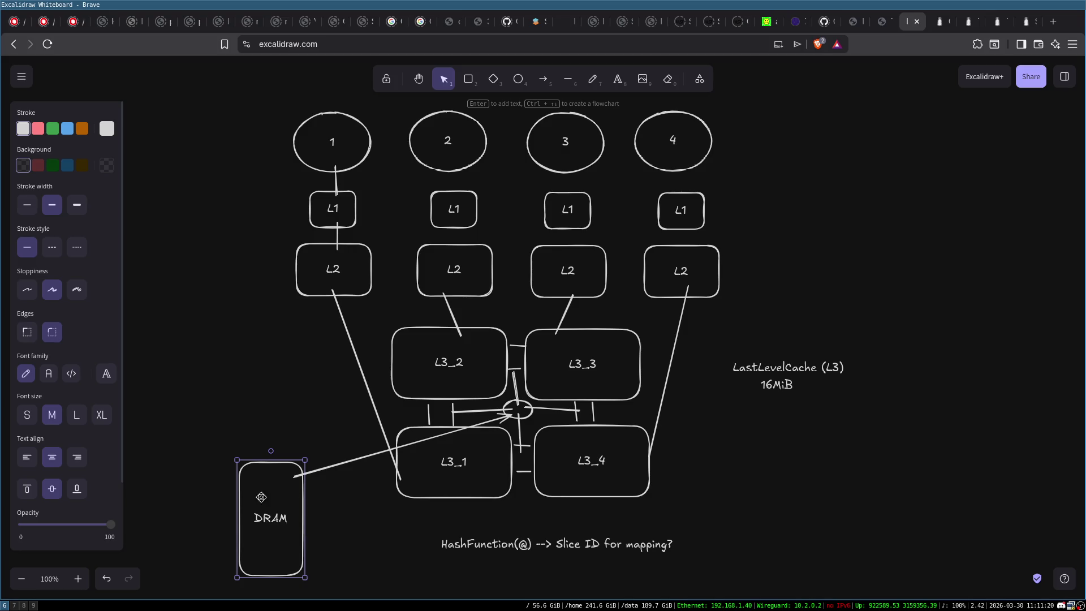
Step: Draw a small box near the top of DRAM and an arrow into it from the left
left_click(468, 79)
left_click_drag(250, 479, 291, 501)
double_click(268, 493)
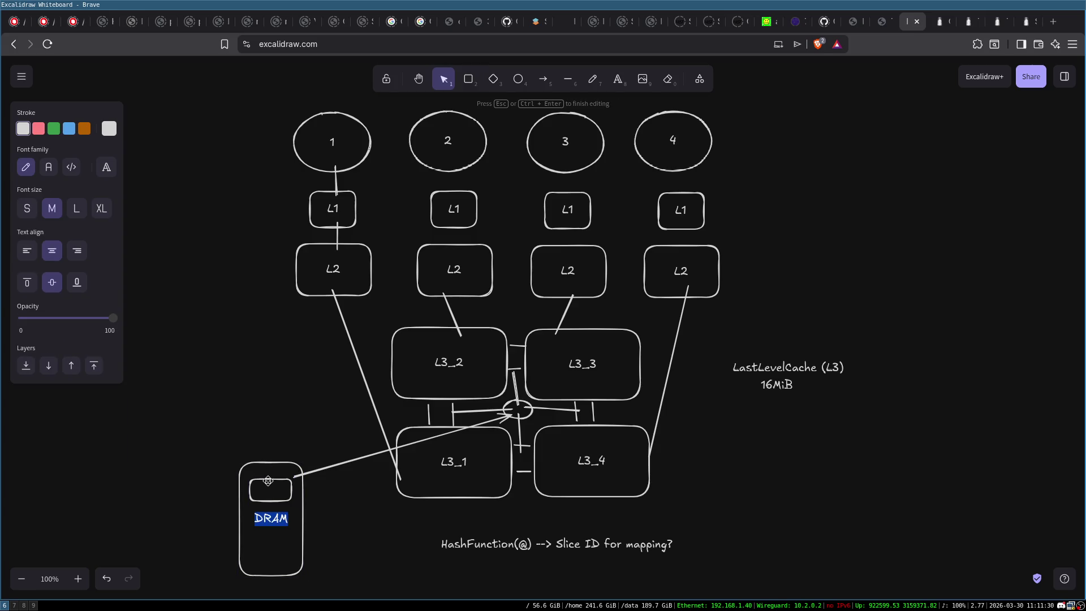
left_click(268, 493)
left_click(543, 79)
left_click_drag(172, 506, 246, 490)
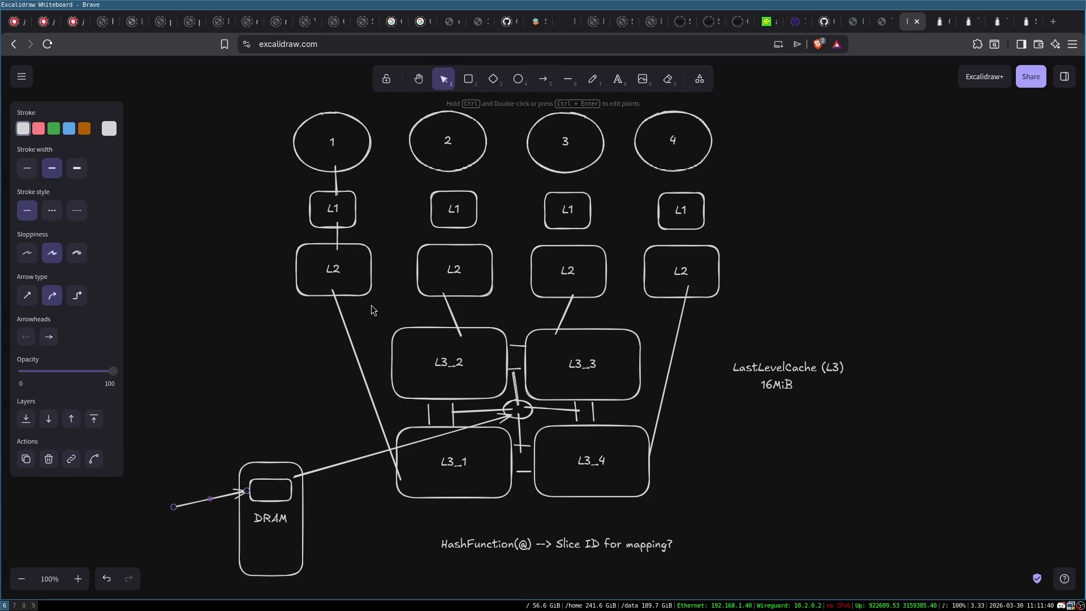
Step: Type a 16MiB label at the tail of the arrow into DRAM
double_click(128, 510)
type("Mo")
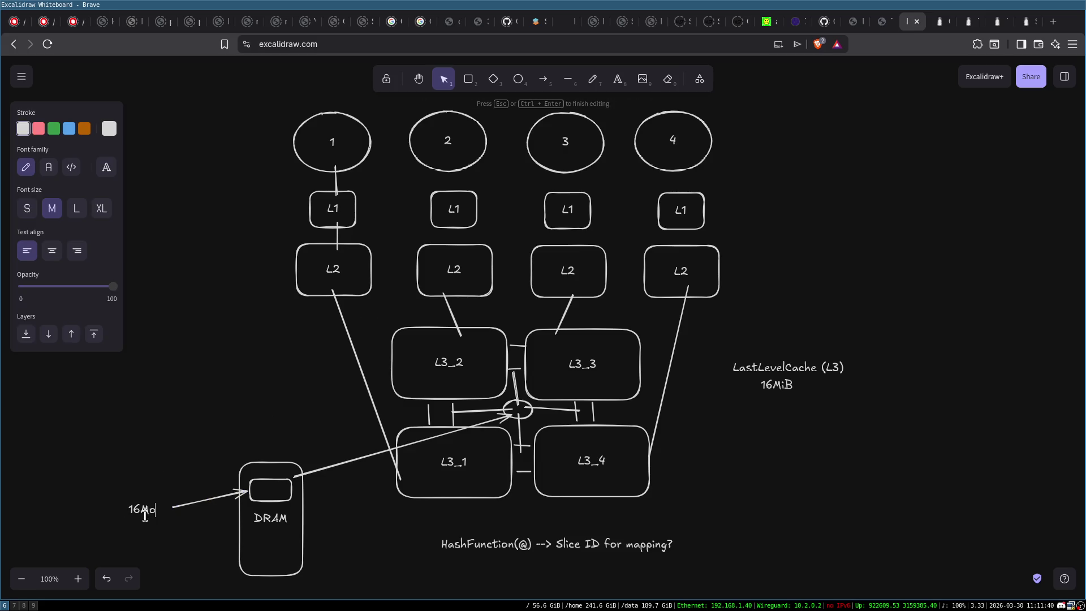
left_click(109, 551)
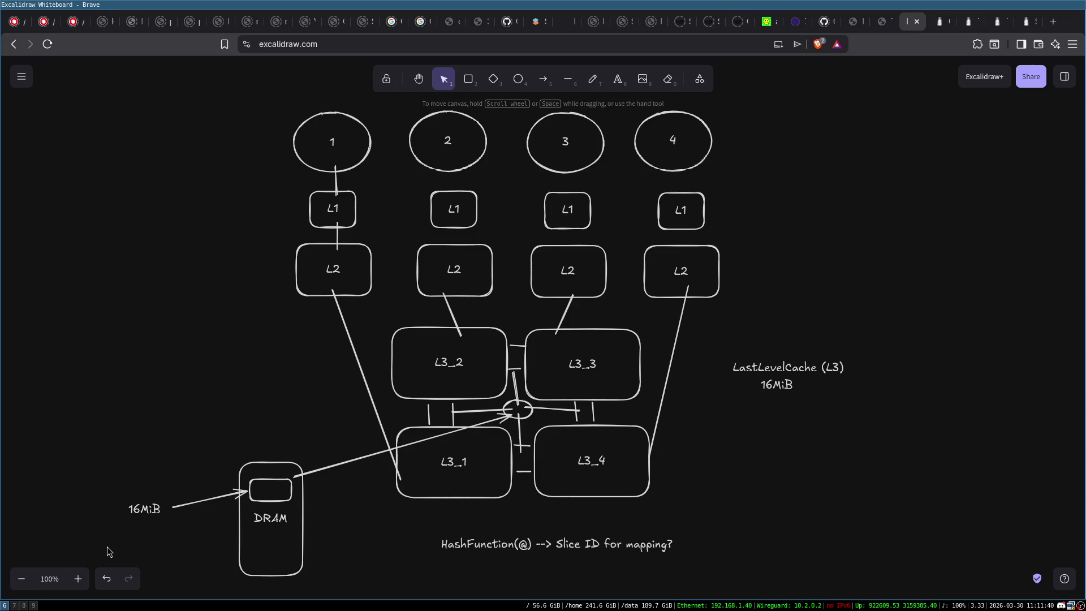
left_click_drag(375, 312, 735, 550)
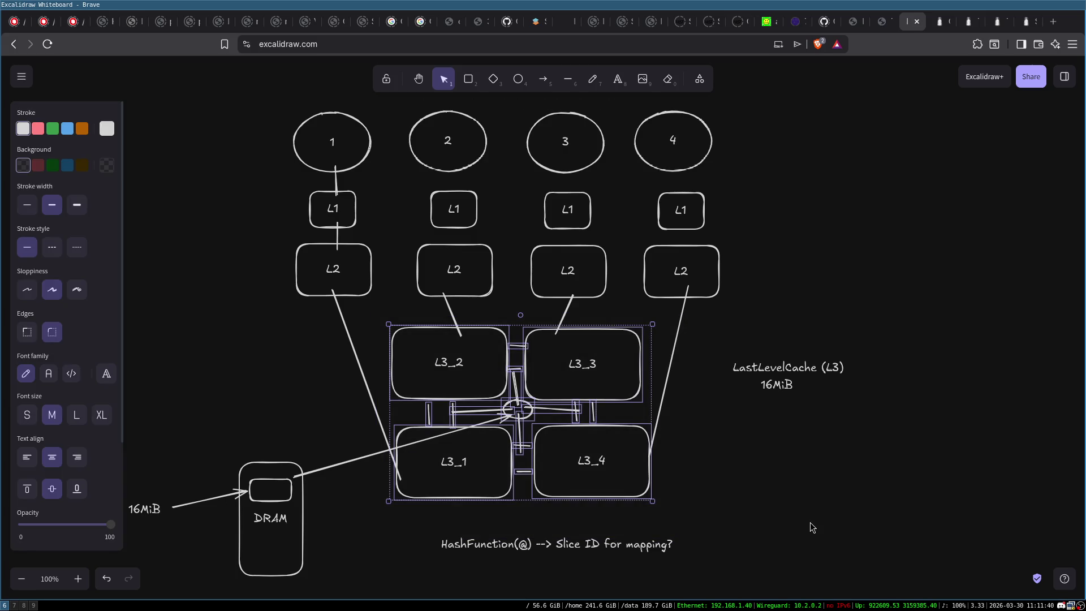
left_click(810, 521)
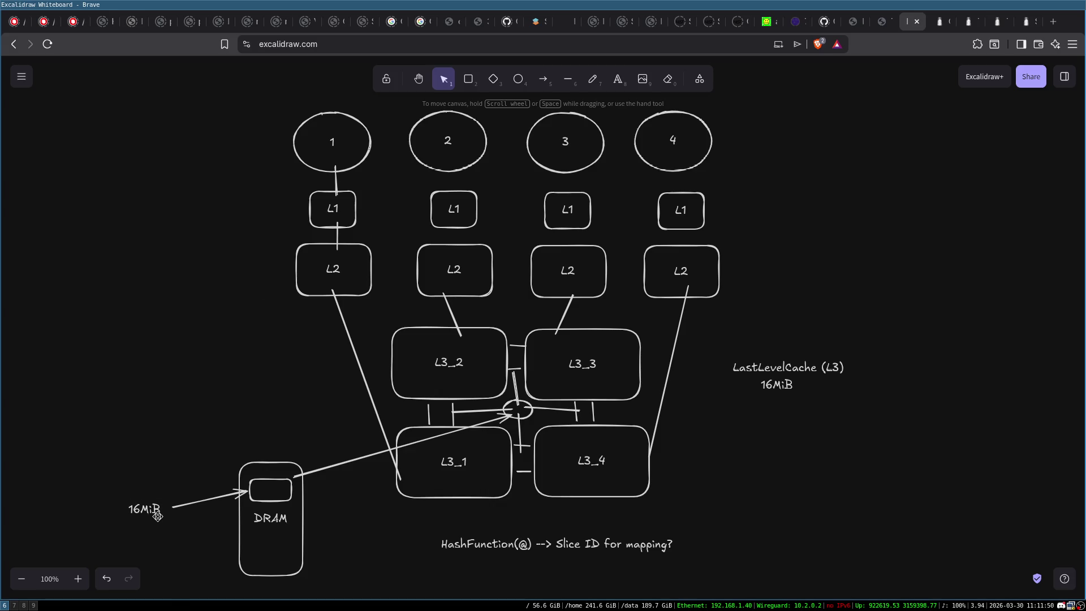
Step: Review the 16MiB text, core ellipses and DRAM arrow, then draw a tall box left of core 1
left_click(157, 516)
left_click(334, 141)
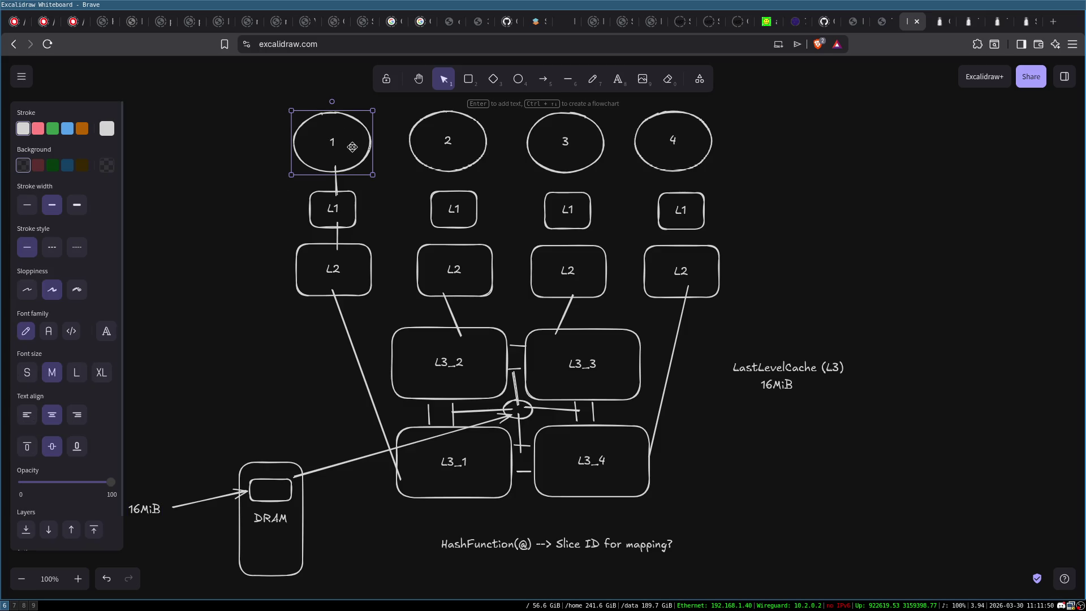
left_click_drag(259, 91, 817, 182)
left_click(874, 217)
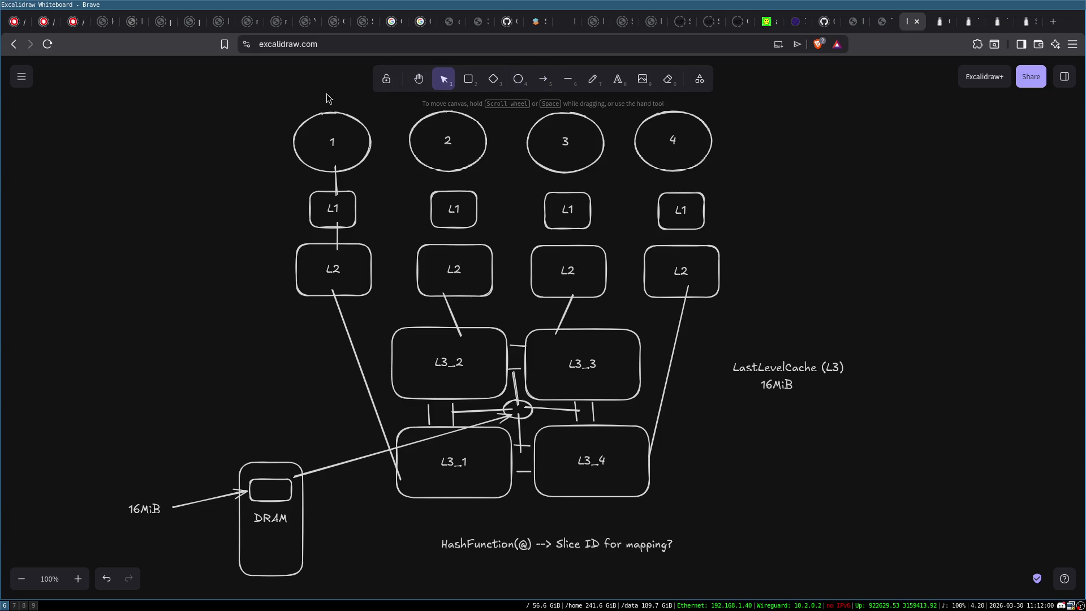
left_click_drag(797, 430, 797, 430)
left_click(212, 501)
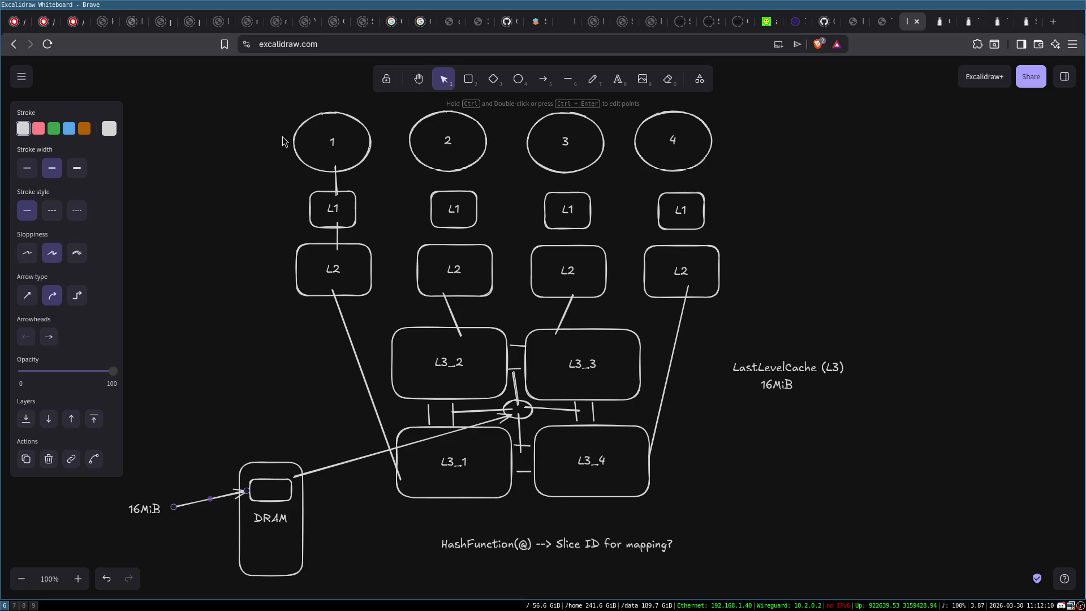
left_click(469, 78)
mouse_move(205, 112)
left_mouse_down()
mouse_move(248, 141)
mouse_move(254, 230)
left_mouse_up()
Step: Type 'load @' inside the tall box left of core ellipse 1, then select the DRAM box
double_click(212, 133)
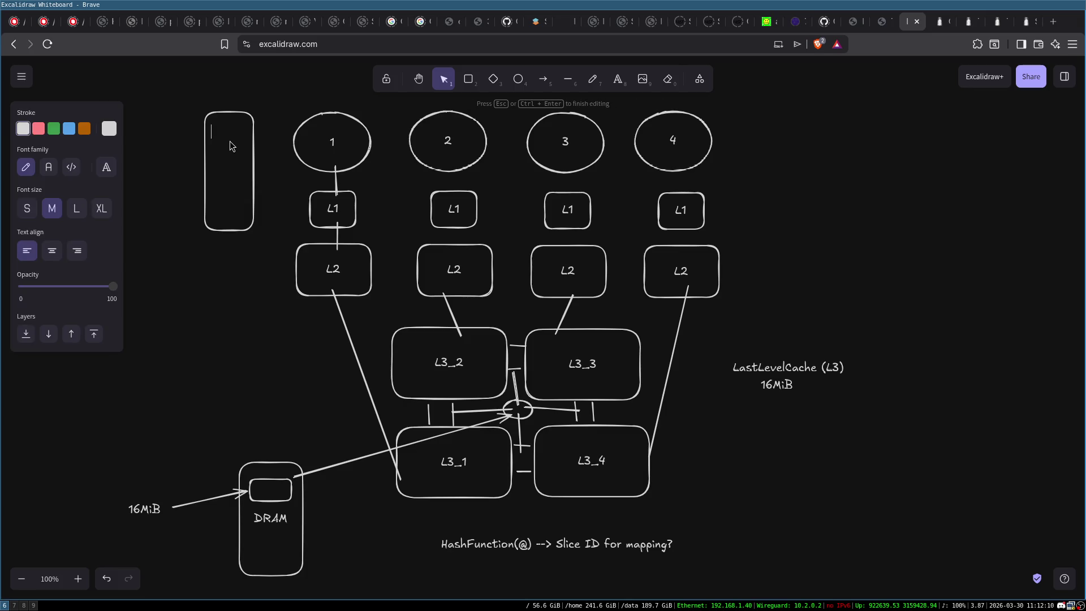
type("load @")
left_click(279, 100)
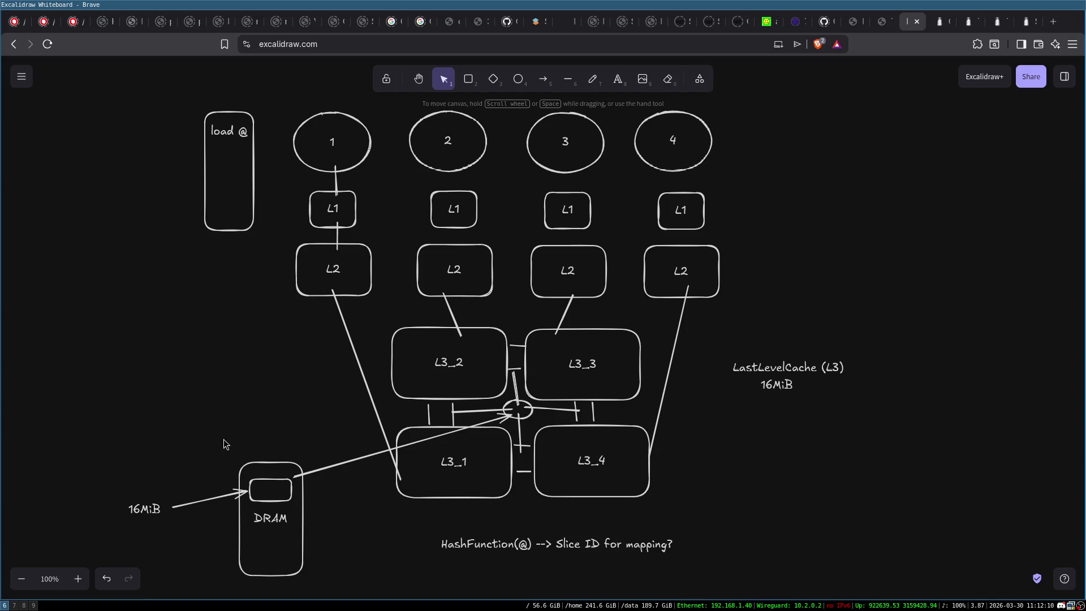
left_click(257, 495)
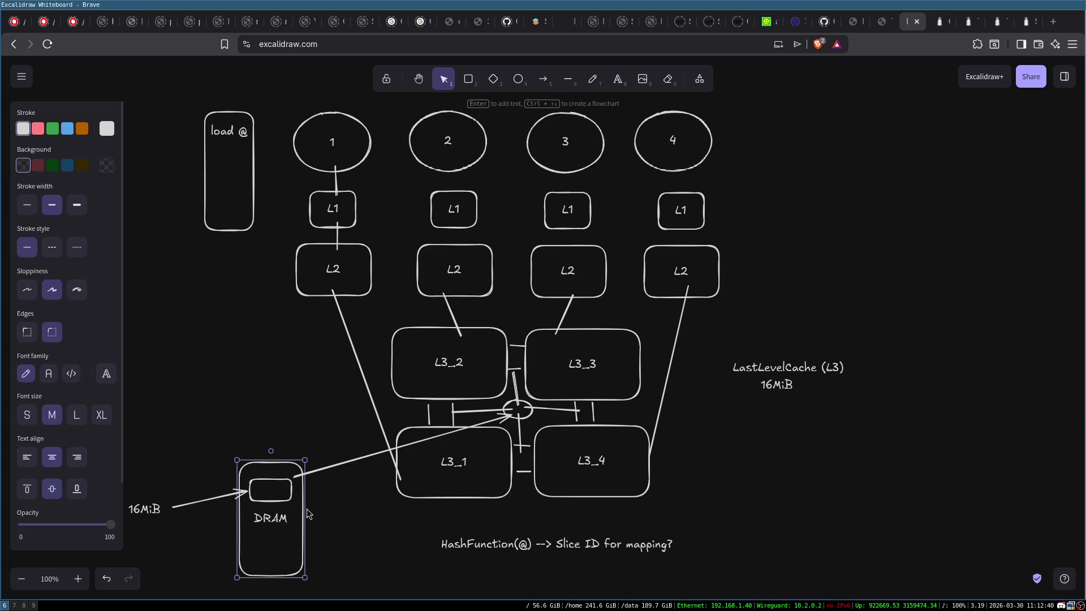
mouse_move(412, 525)
left_mouse_down()
mouse_move(764, 586)
mouse_move(629, 552)
mouse_move(674, 555)
left_mouse_up()
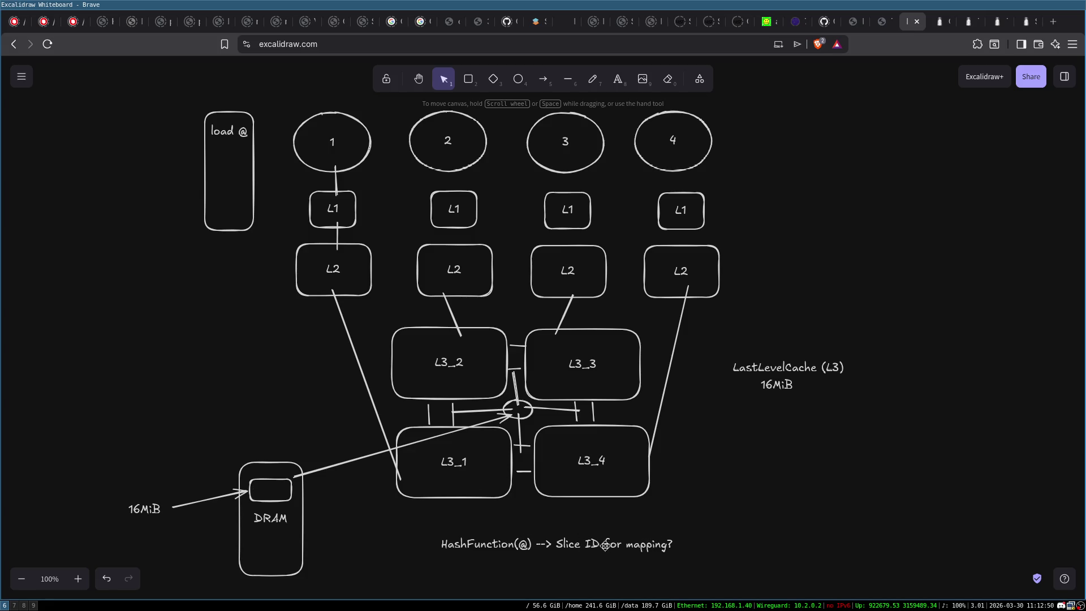
Step: Extend the L3_1 box text with cl1, cl2 and cl3 on new lines
double_click(458, 464)
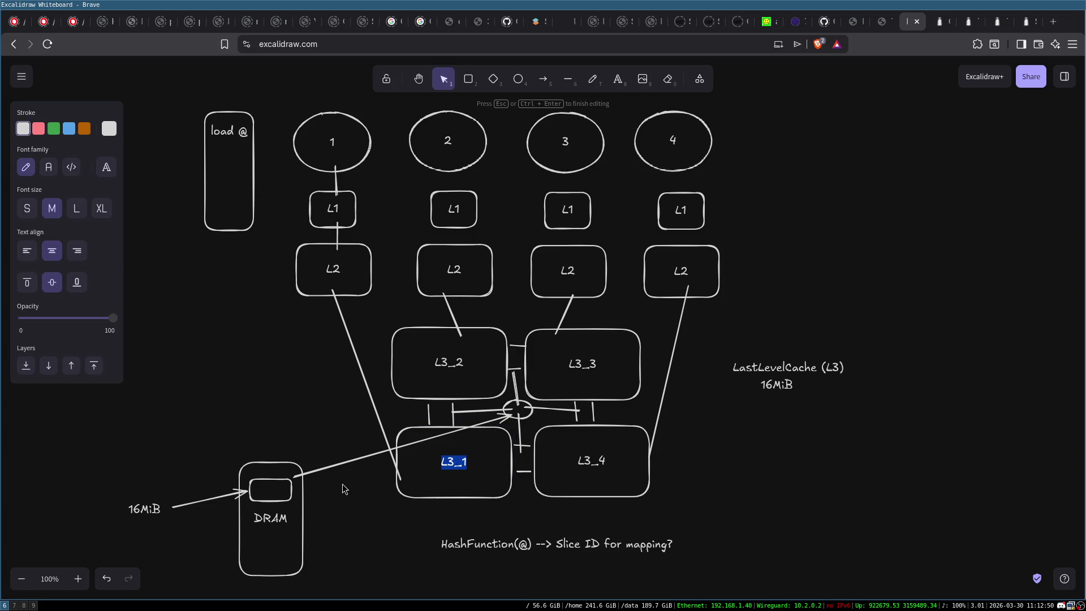
key("Escape")
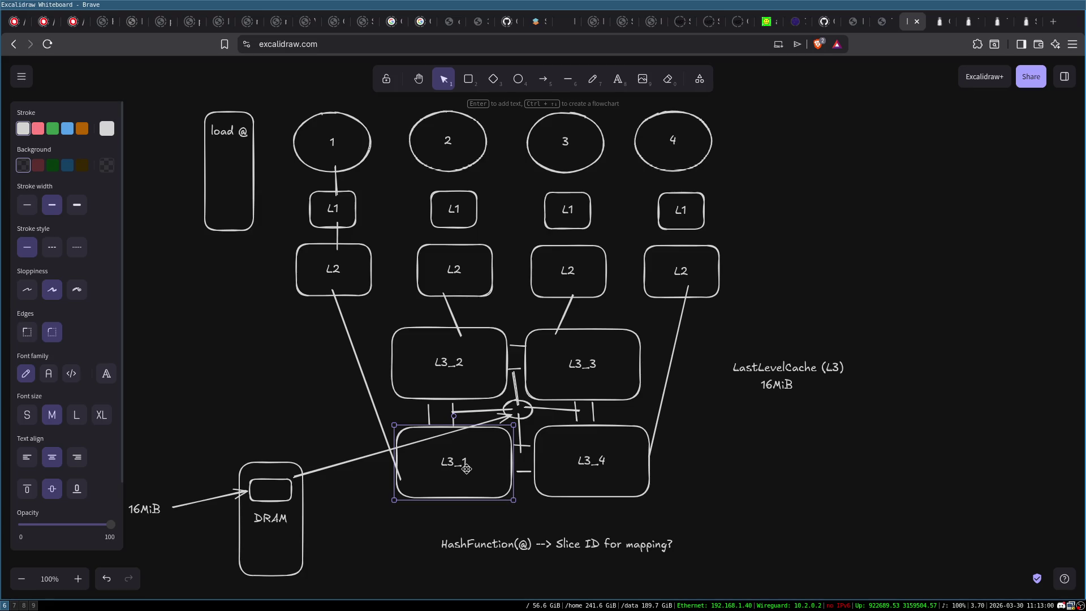
key("Return")
key("Right")
key("Return")
type("cl1")
key("Return")
type("2")
key("Return")
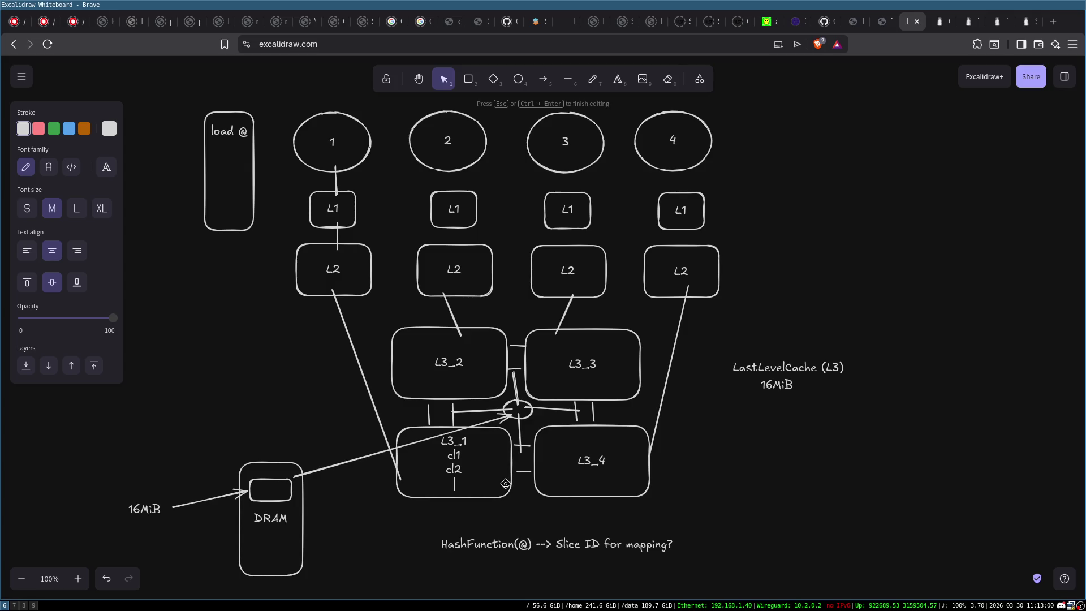
type("cl3")
left_click(503, 526)
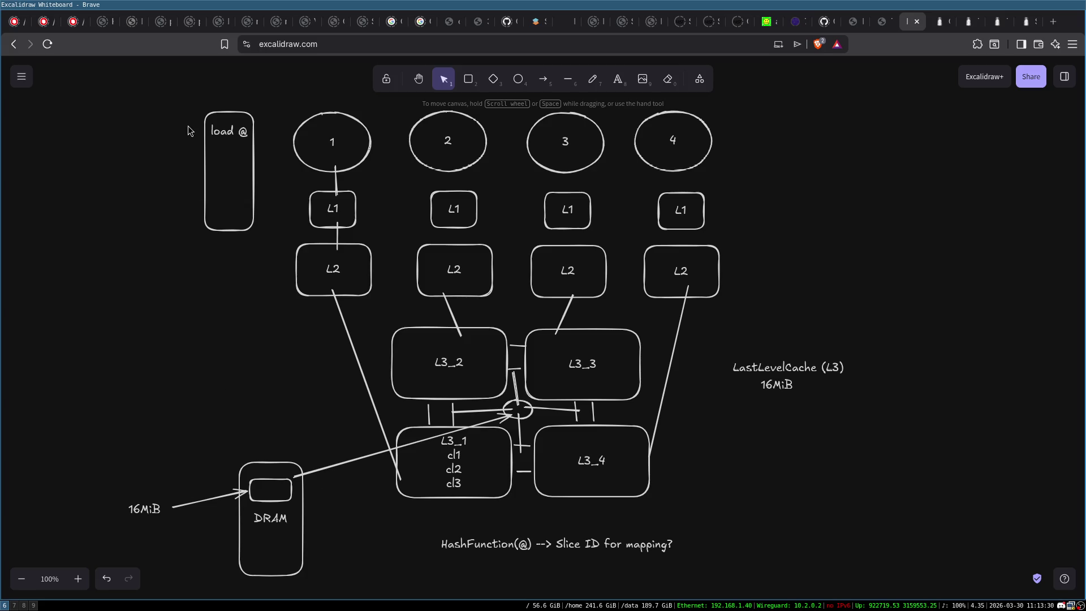
left_click_drag(160, 97, 866, 589)
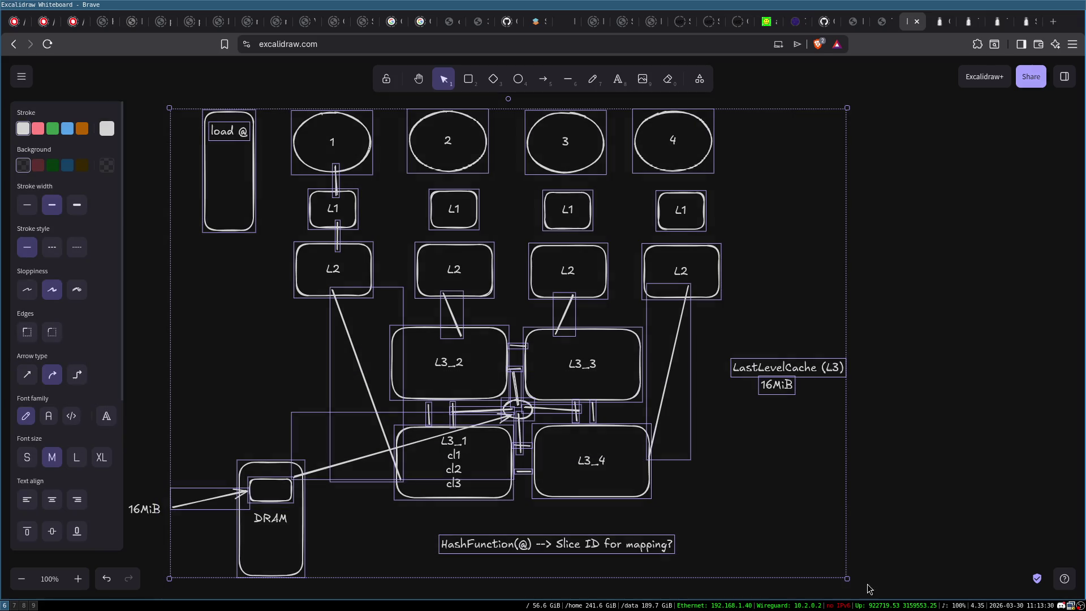
left_click(887, 394)
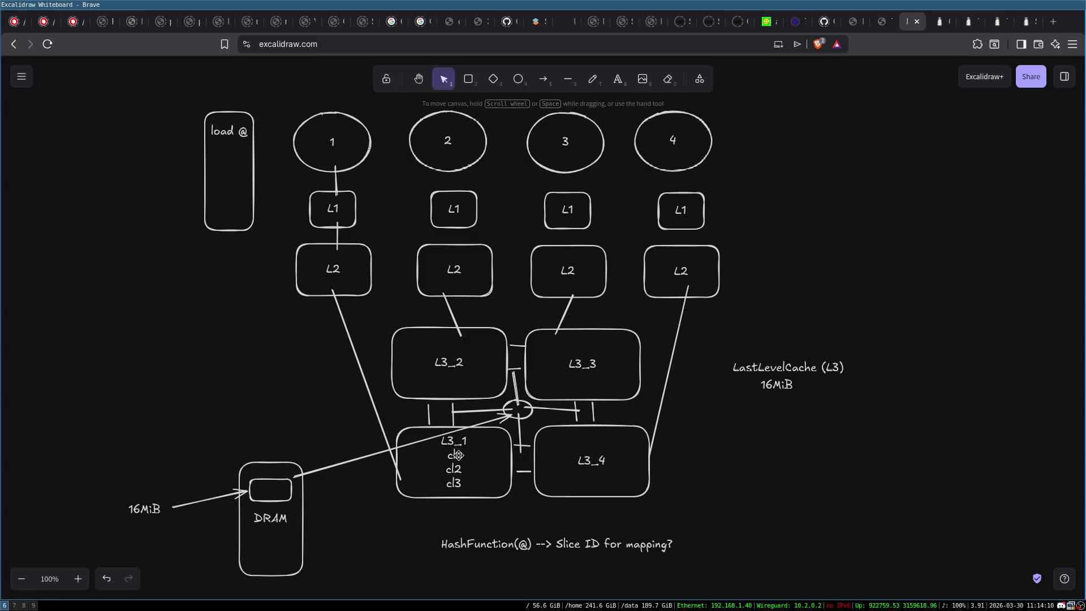
Step: Append cl4, cl5 and cl6 on new lines under the L3_2 label, then check the HashFunction text
left_click(336, 132)
left_click(436, 468)
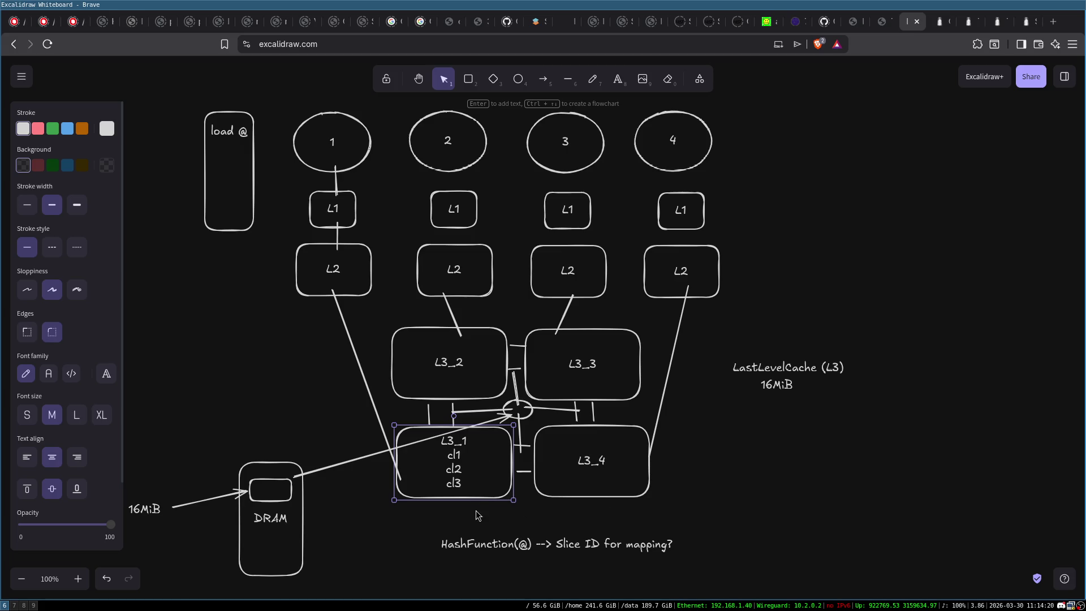
left_click(452, 371)
key("Return")
key("End")
key("Return")
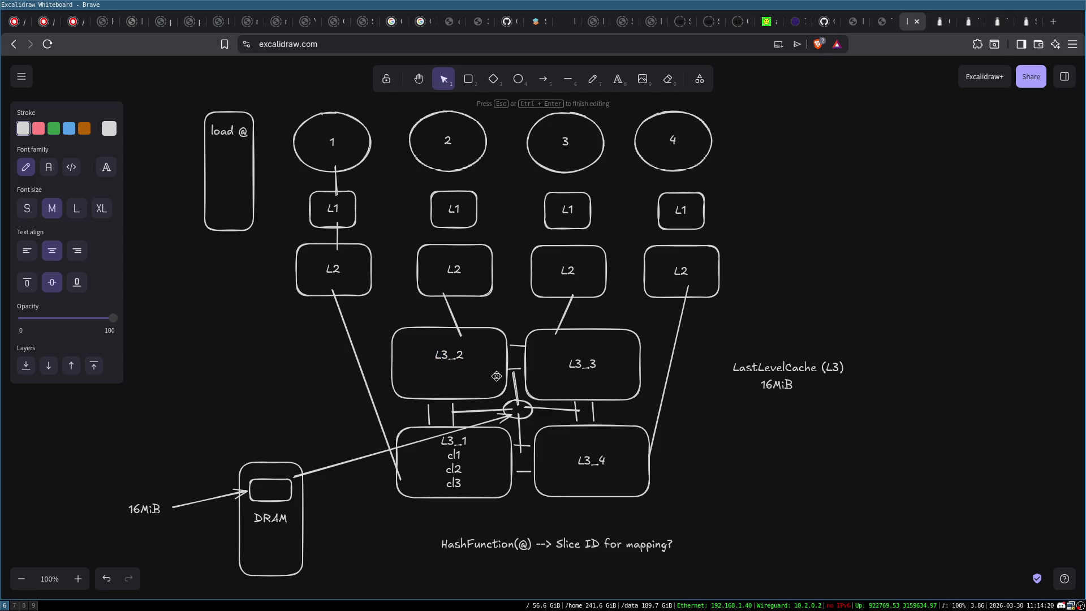
type("4")
key("Return")
type("5")
key("Return")
type("cl6")
left_click(724, 407)
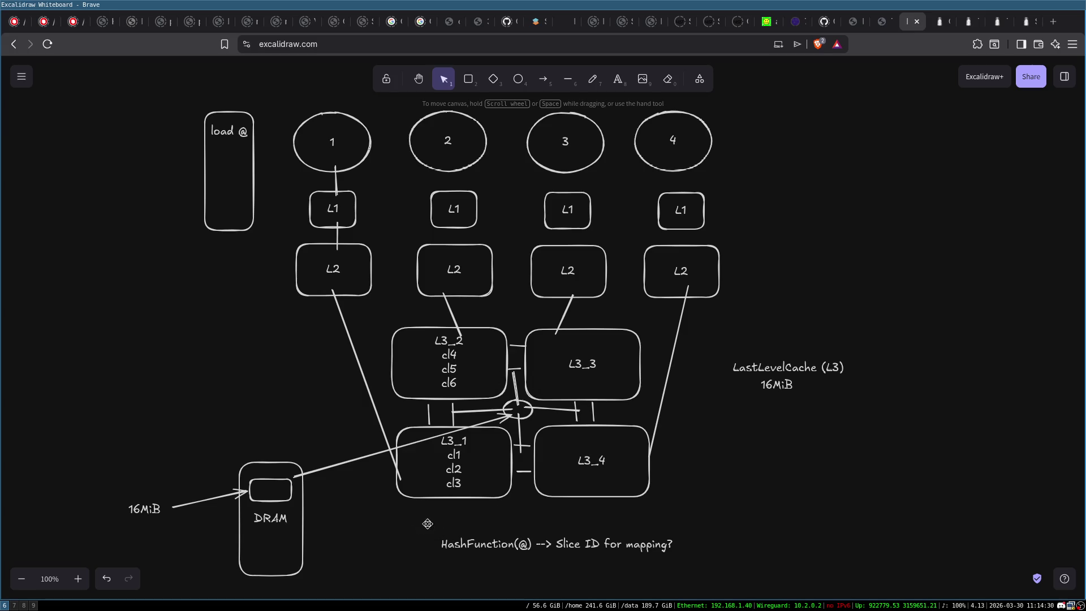
left_click_drag(418, 520, 772, 594)
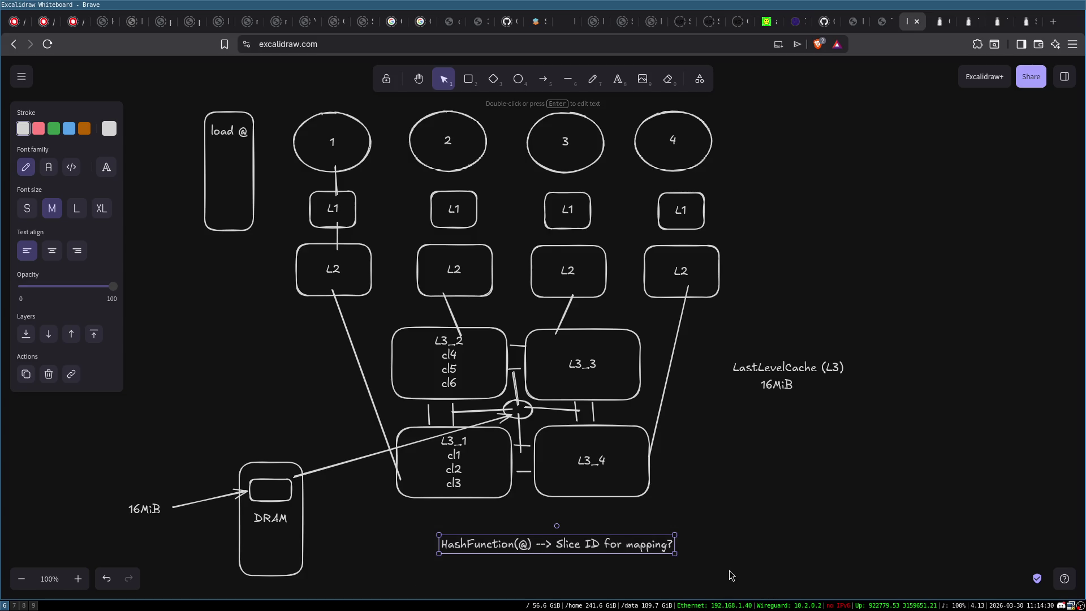
left_click(595, 517)
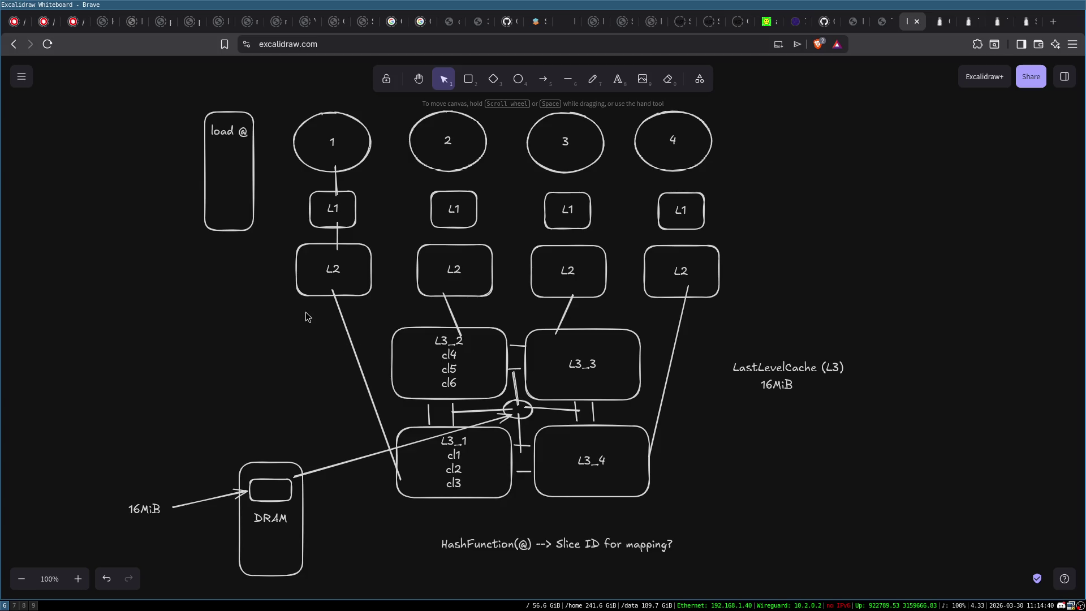
left_click(470, 79)
mouse_move(308, 313)
left_mouse_down()
mouse_move(656, 396)
mouse_move(692, 523)
left_mouse_up()
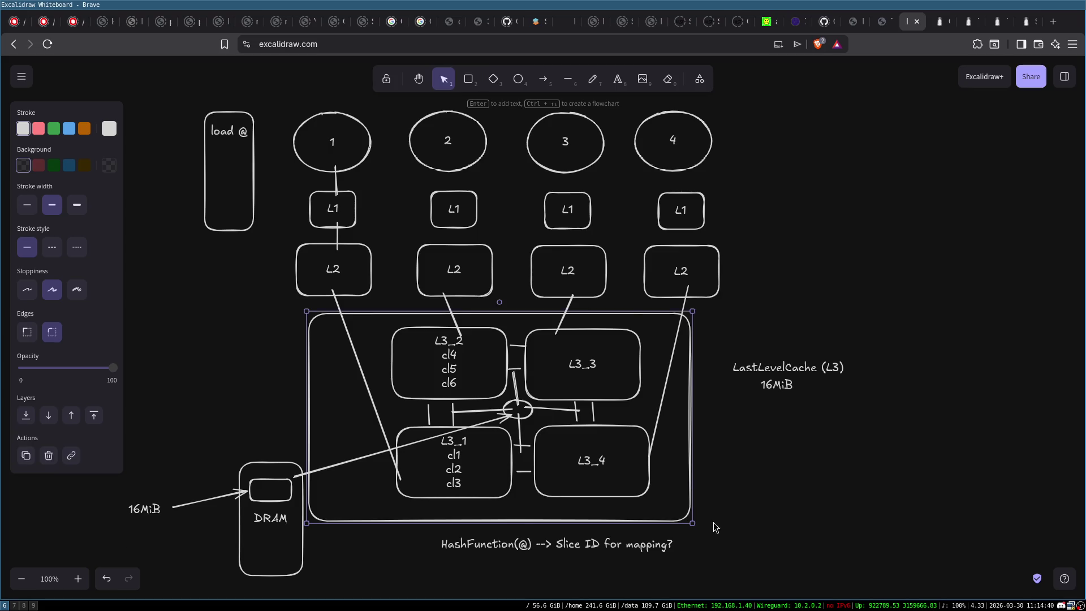
left_click_drag(685, 391, 717, 394)
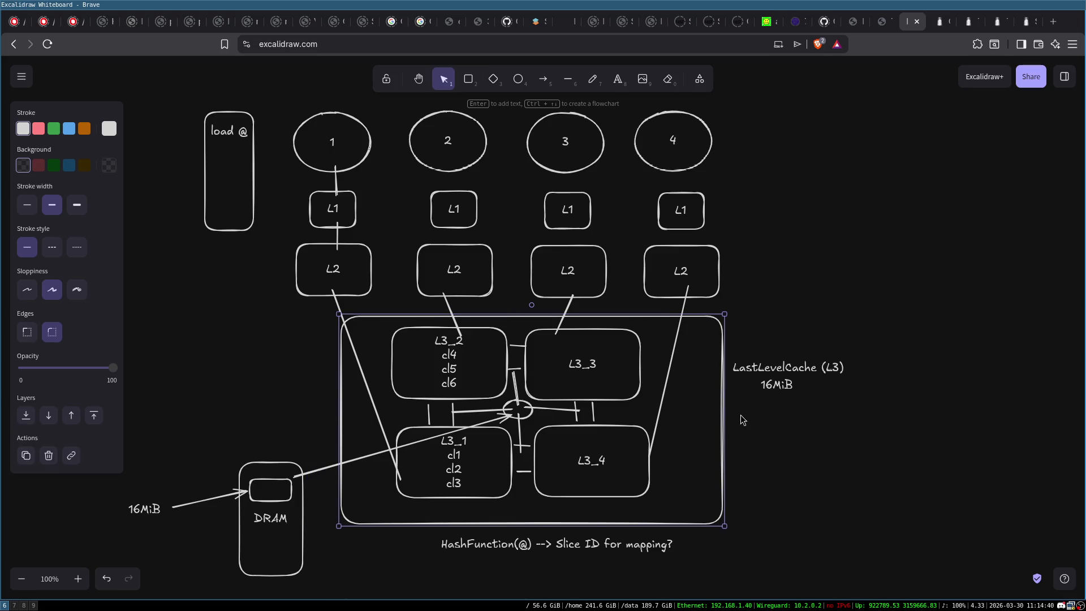
left_click(764, 446)
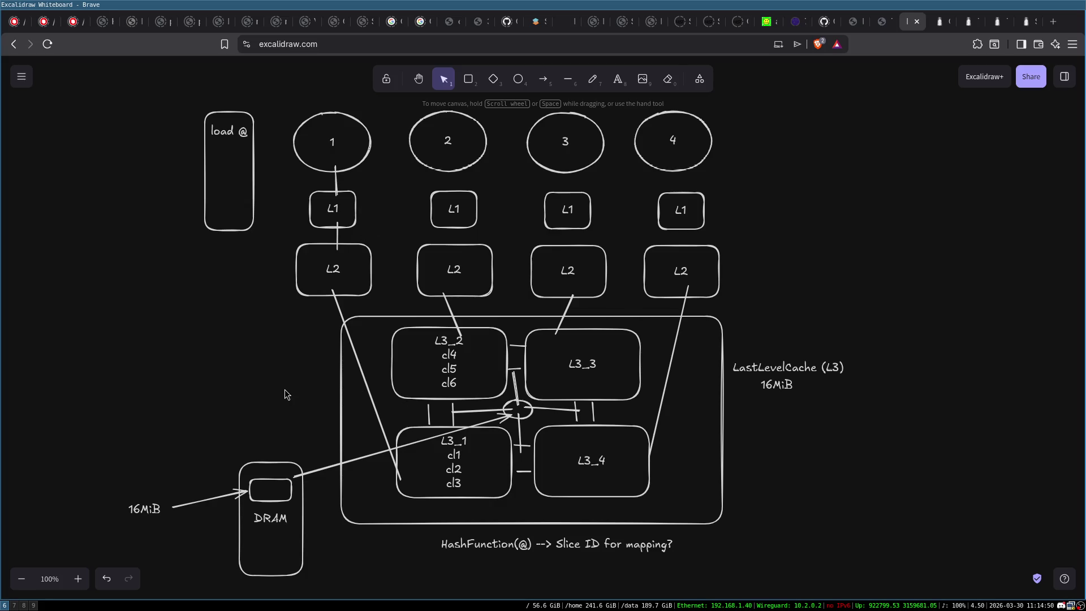
left_click(335, 136)
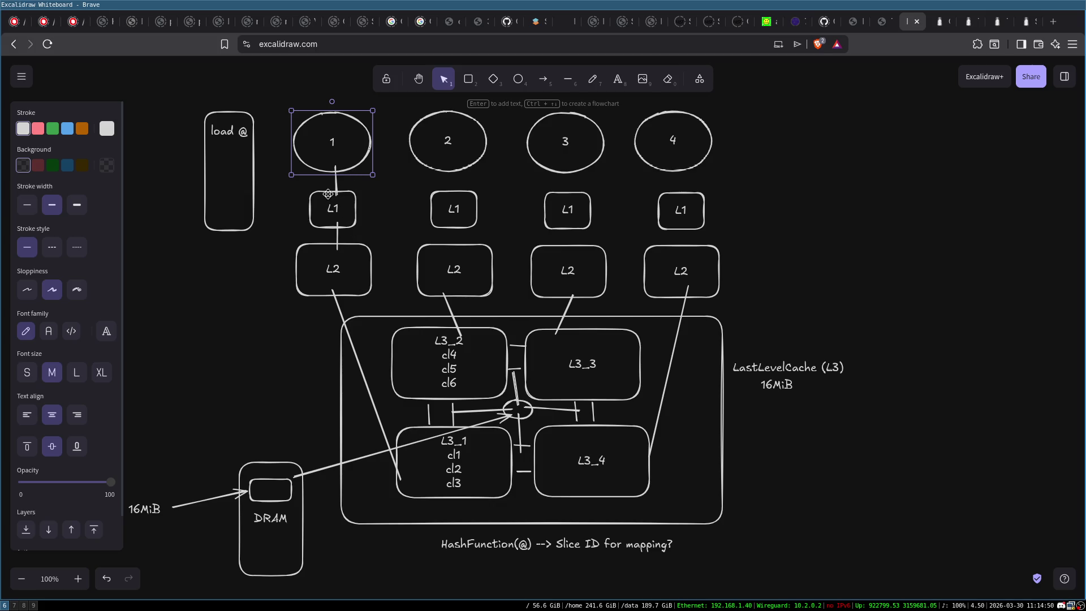
left_click(437, 471)
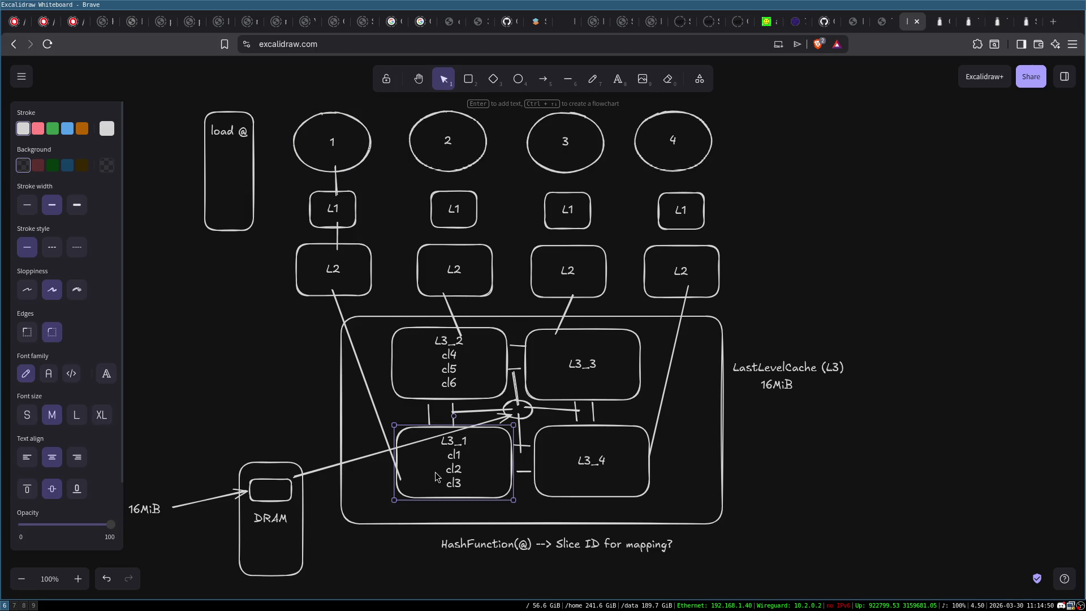
left_click(355, 355)
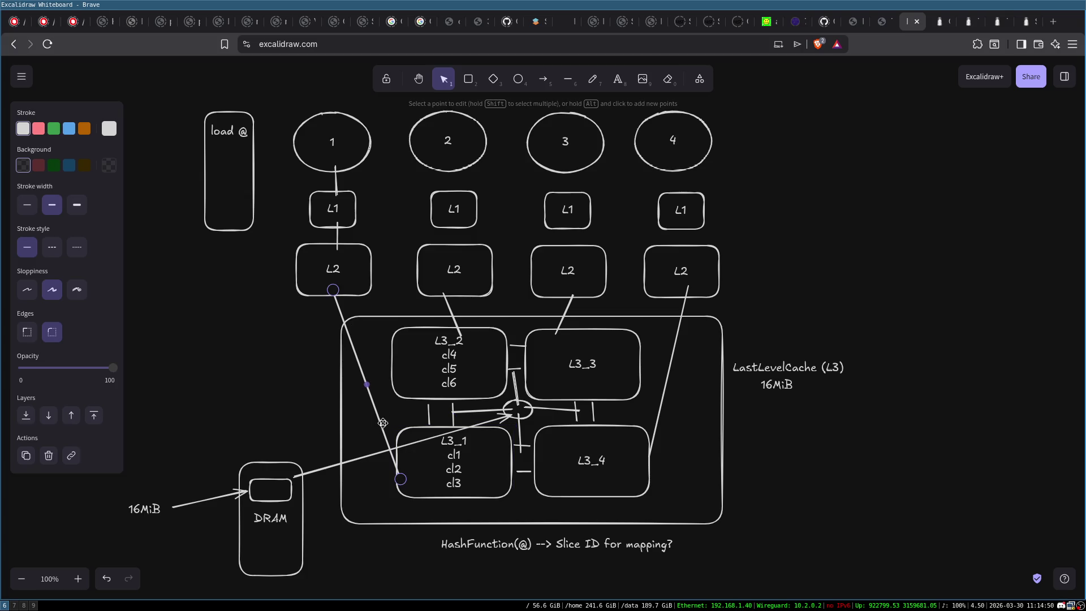
left_click(312, 284)
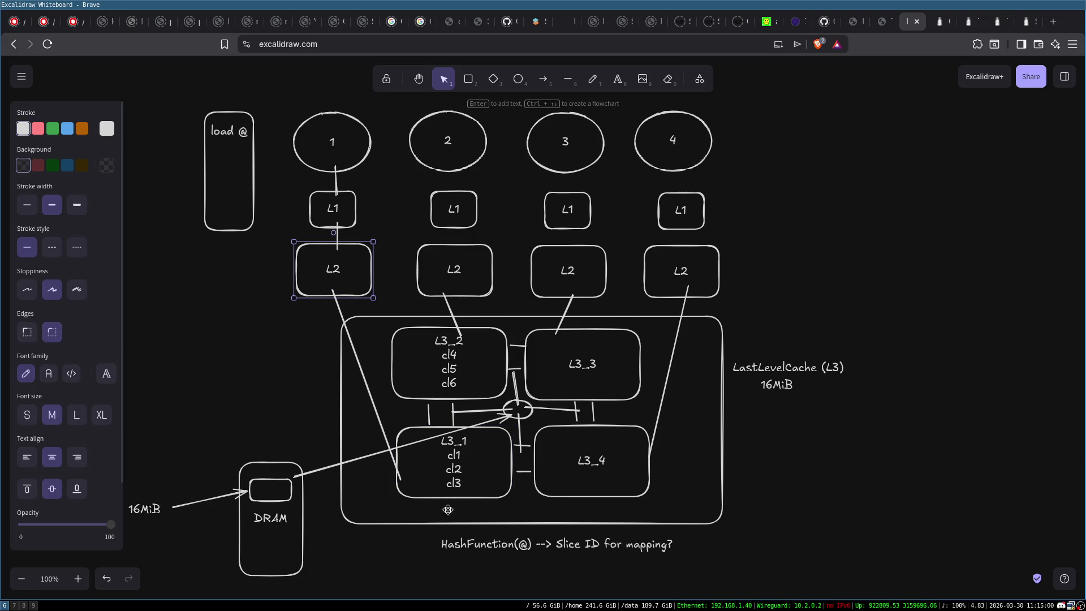
left_click(437, 458)
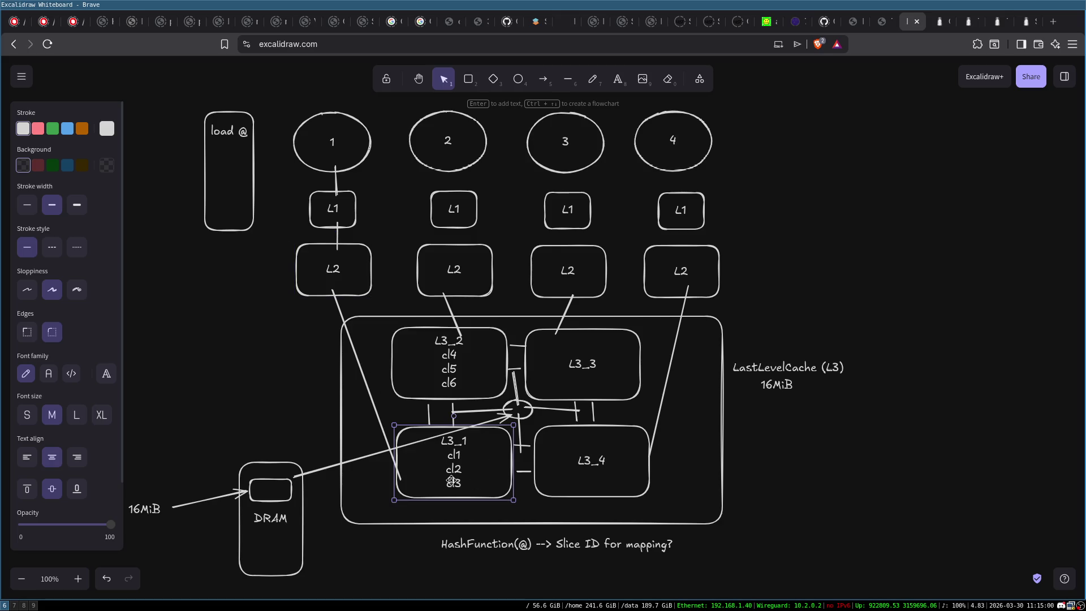
left_click(343, 160)
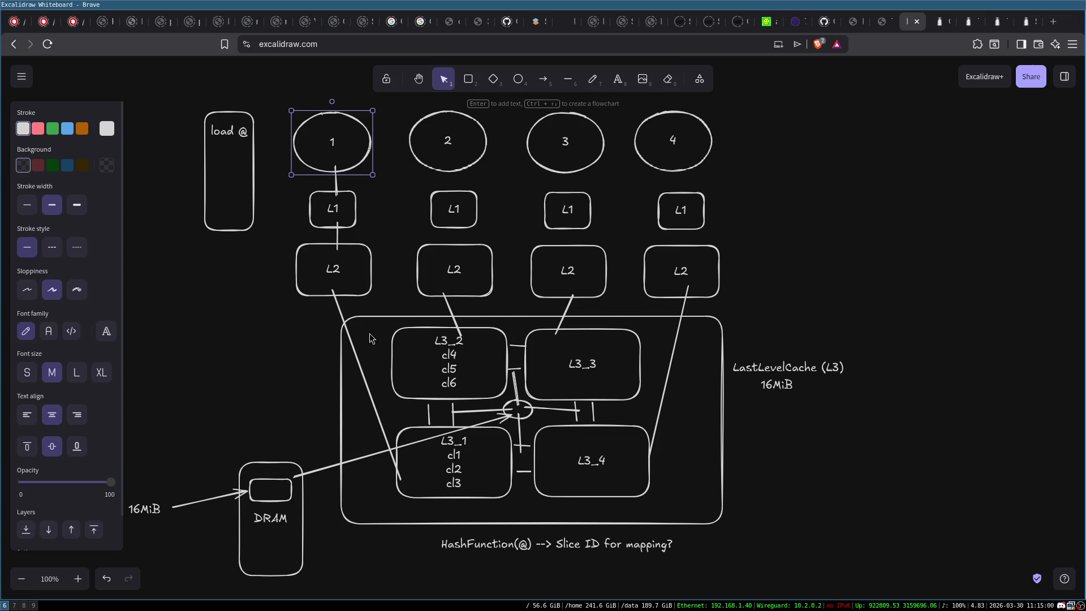
left_click(477, 352)
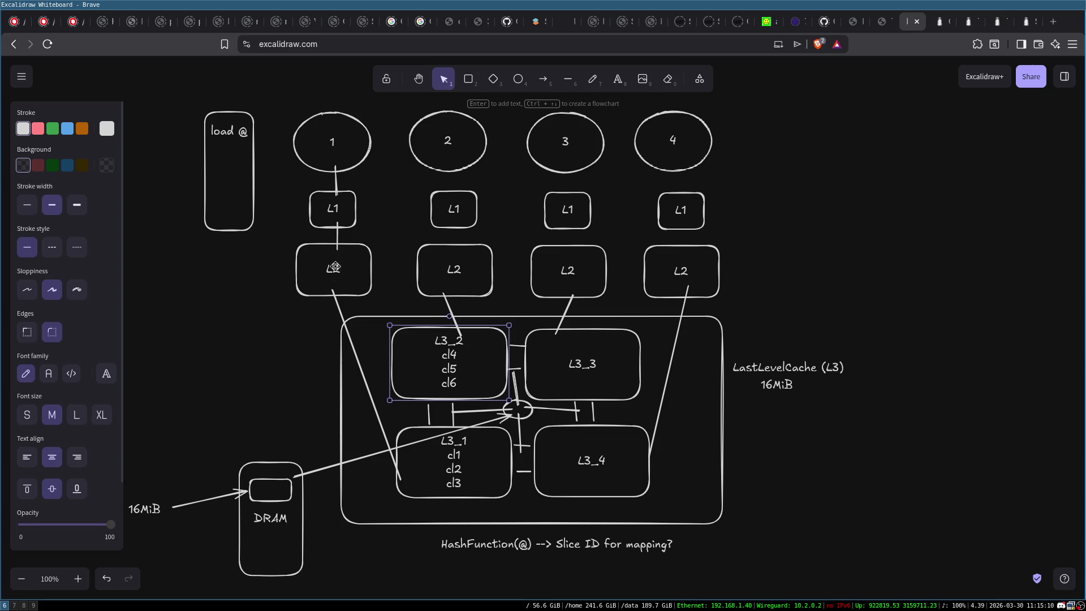
left_click(612, 353)
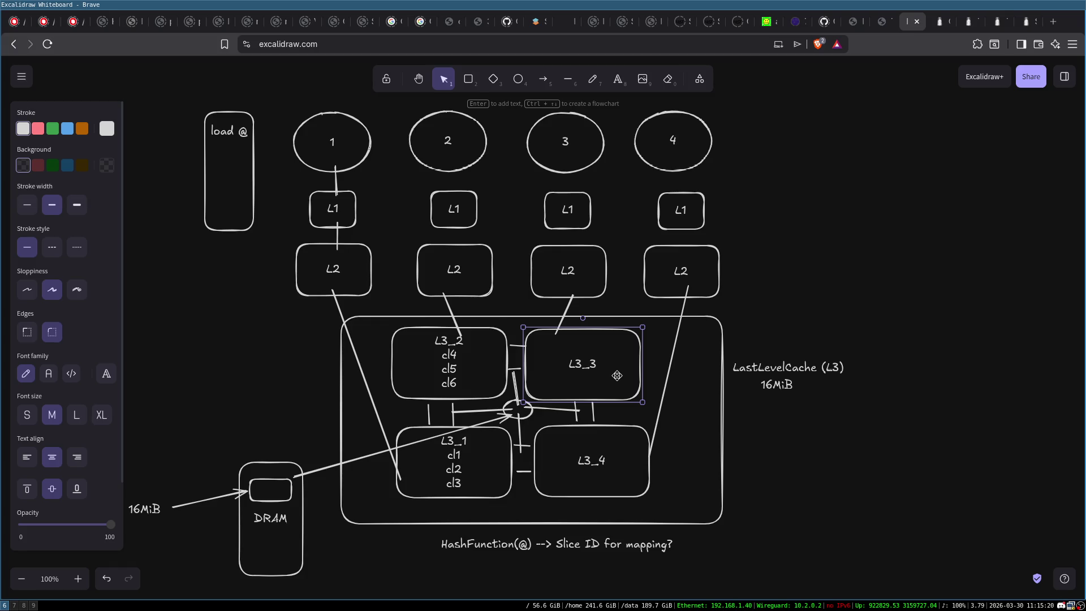
left_click(394, 488)
left_click(442, 467)
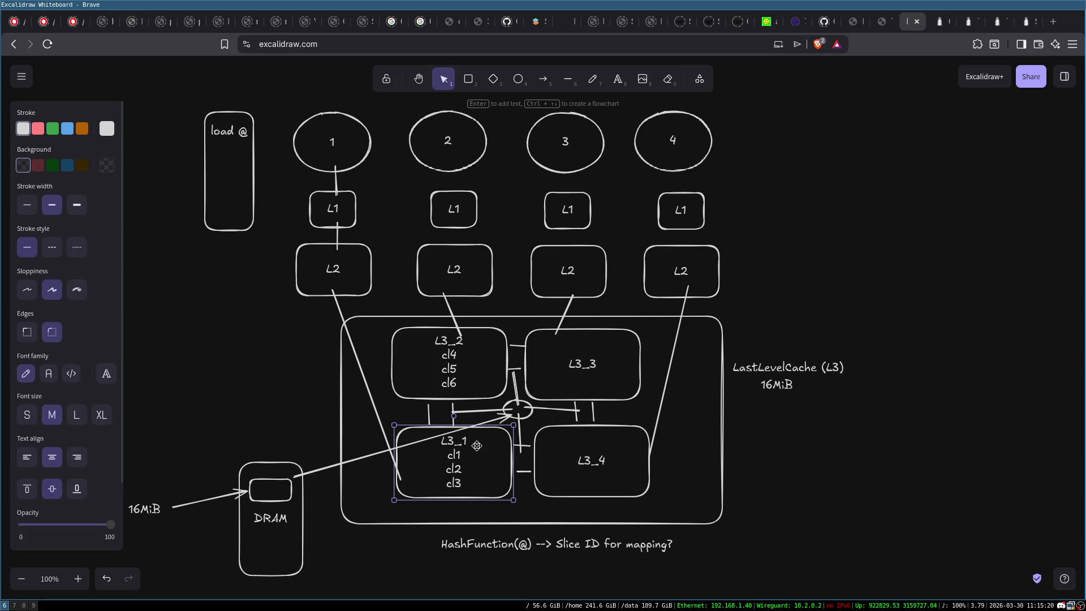
left_click(591, 467)
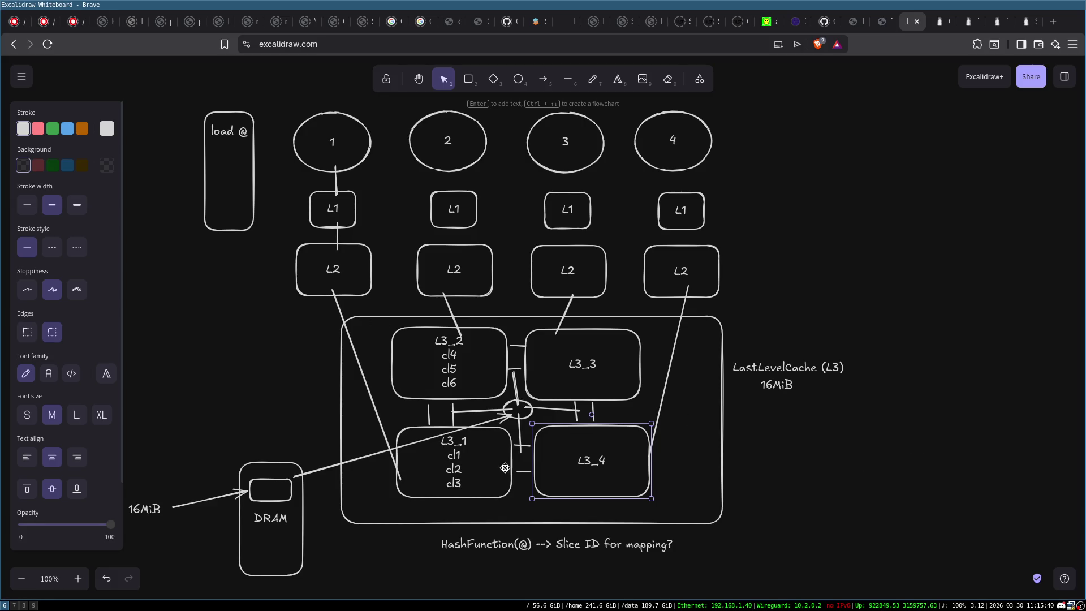
left_click(524, 417)
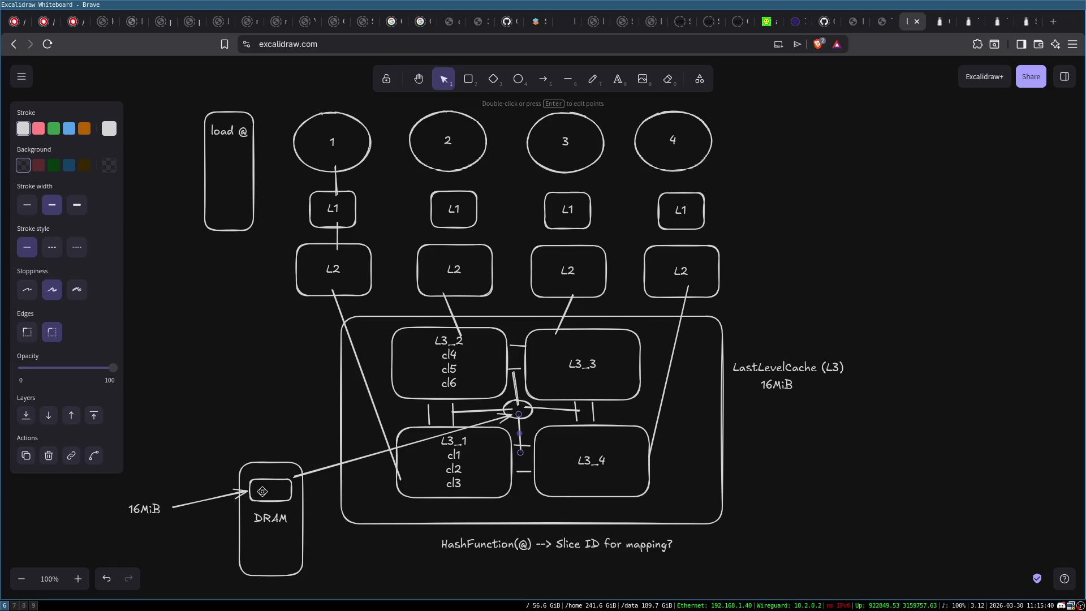
left_click(260, 500)
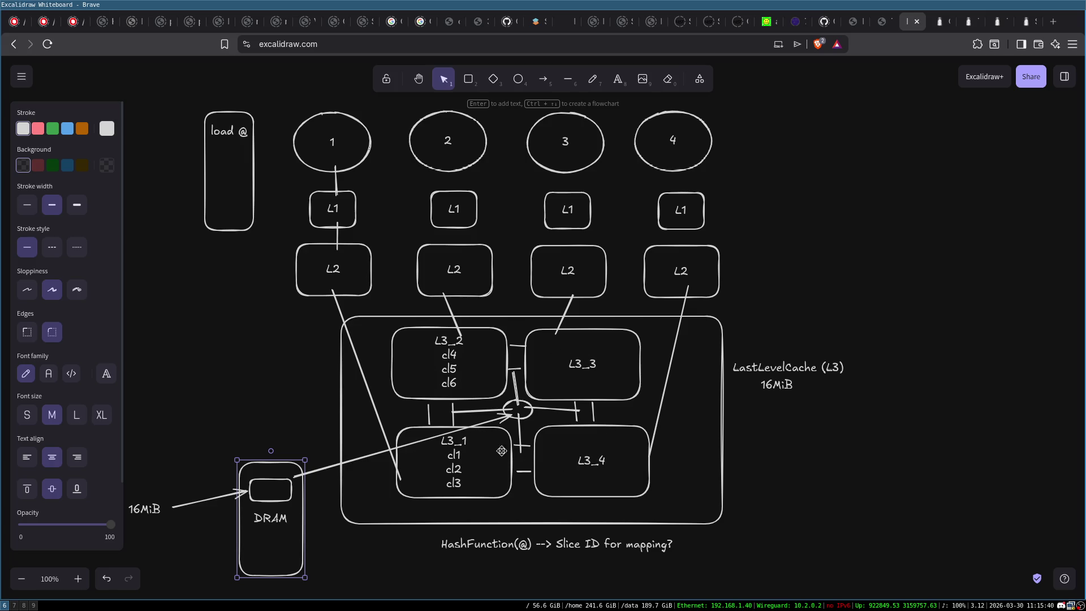
left_click(340, 142)
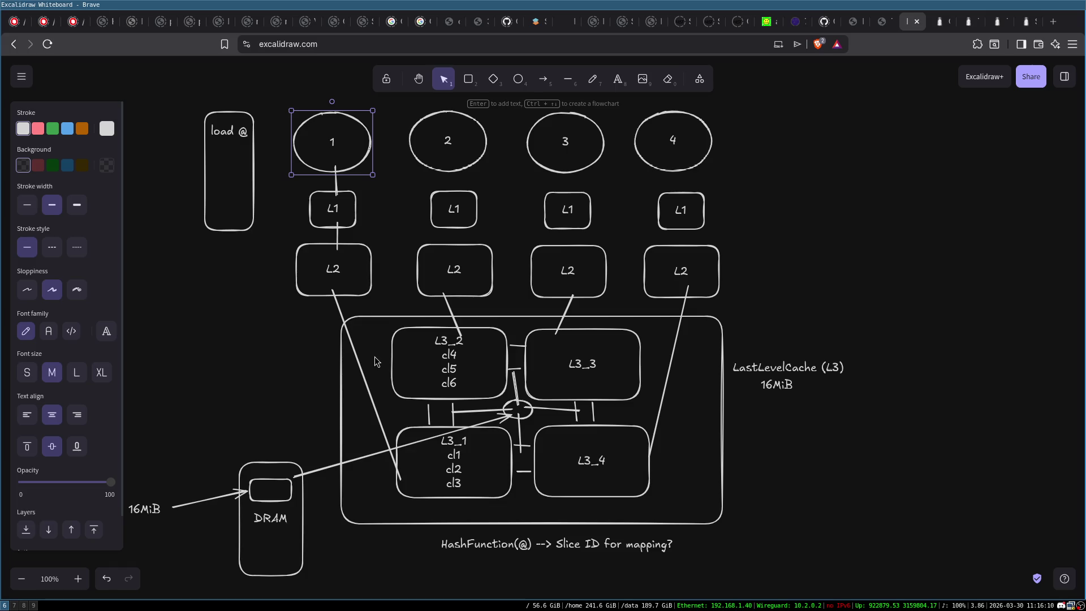
left_click(476, 460)
left_click(462, 360)
left_click(595, 375)
left_click(611, 498)
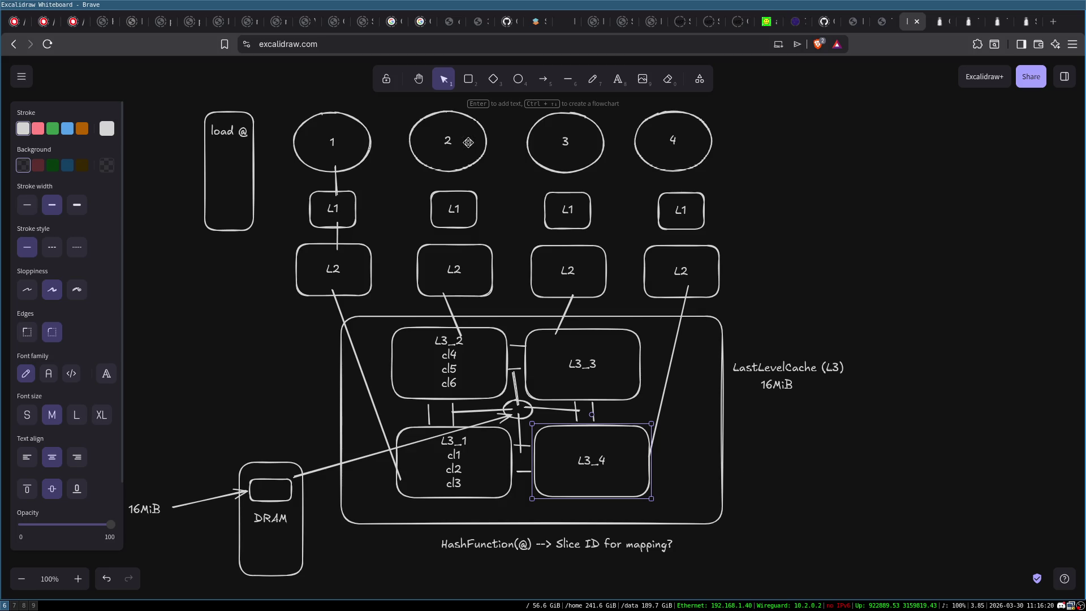
left_click(366, 125)
left_click(363, 127)
left_click(698, 149)
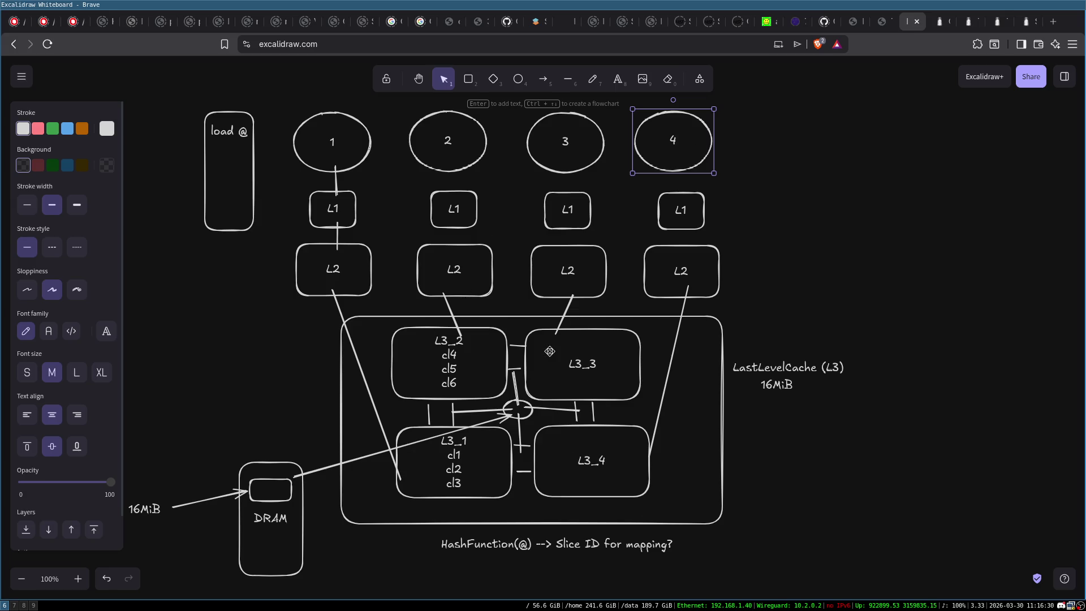
left_click(460, 447)
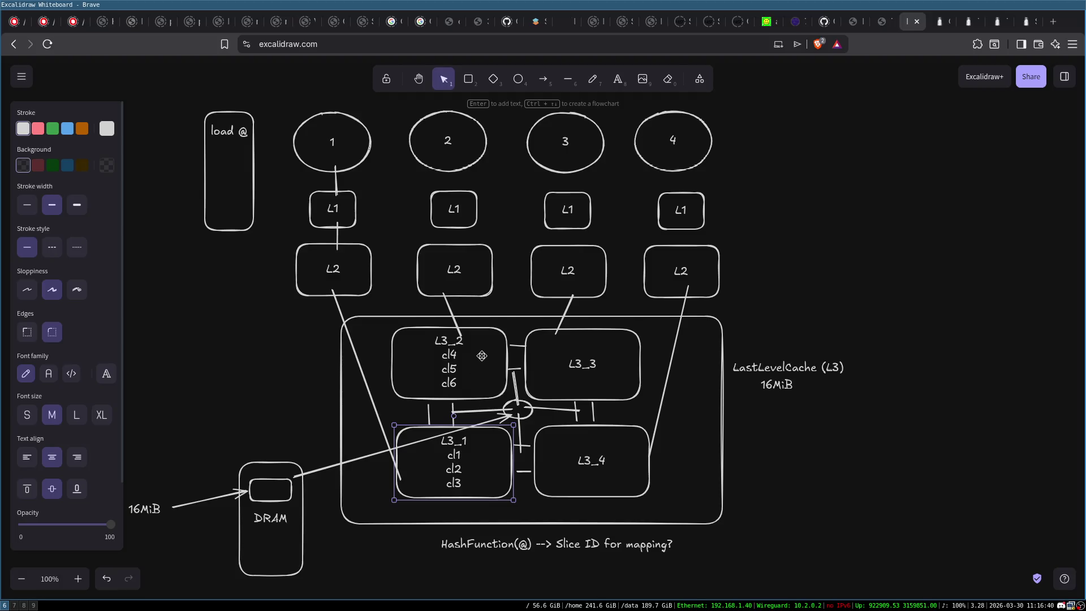
left_click(606, 471)
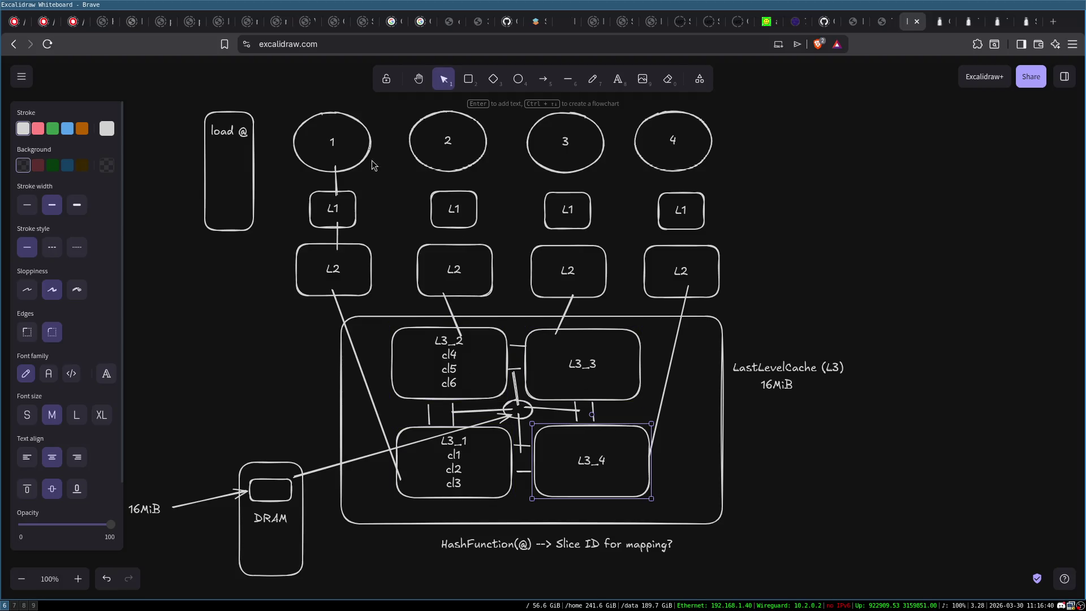
left_click(356, 153)
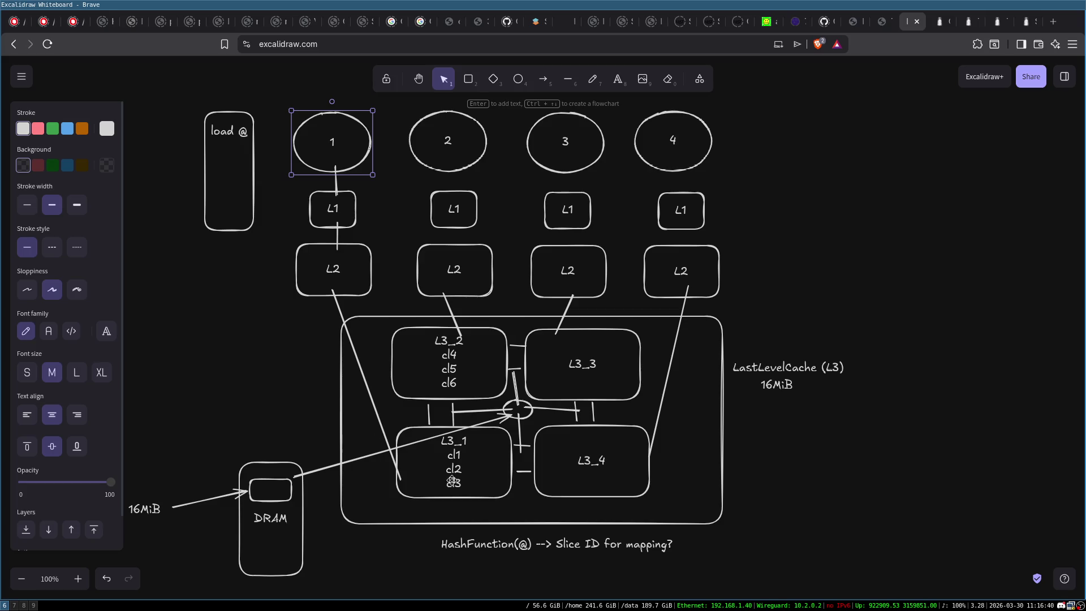
left_click(469, 448)
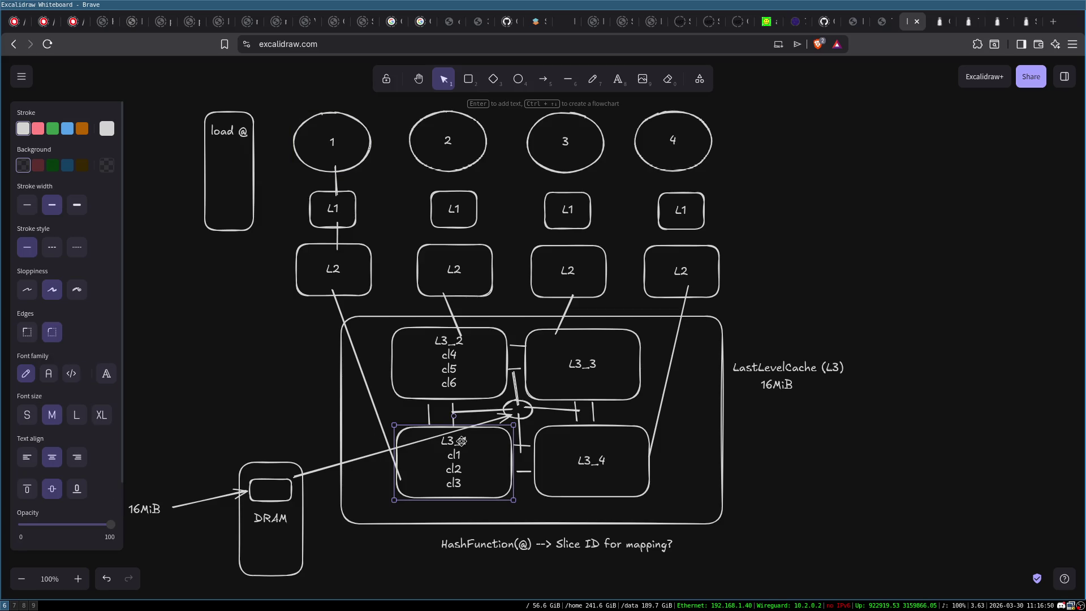
left_click(684, 166)
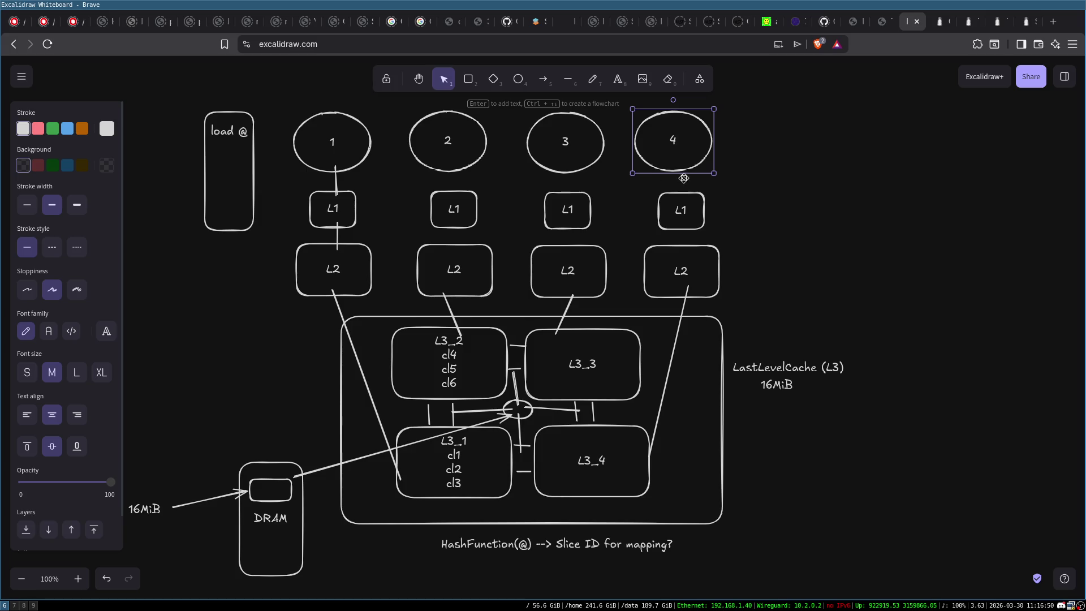
left_click(592, 466)
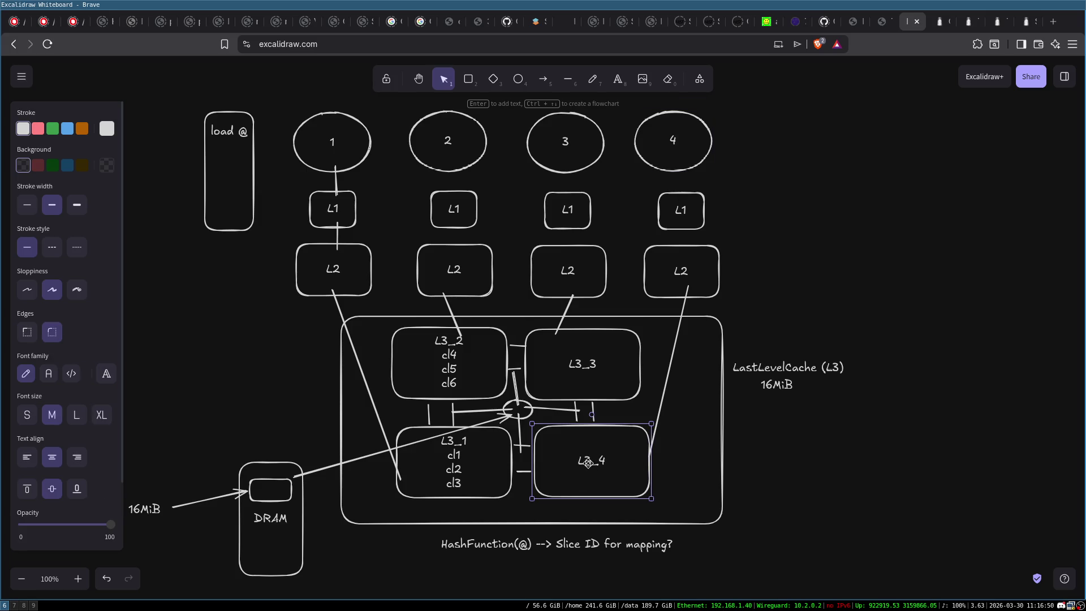
left_click(477, 451)
left_click(469, 357)
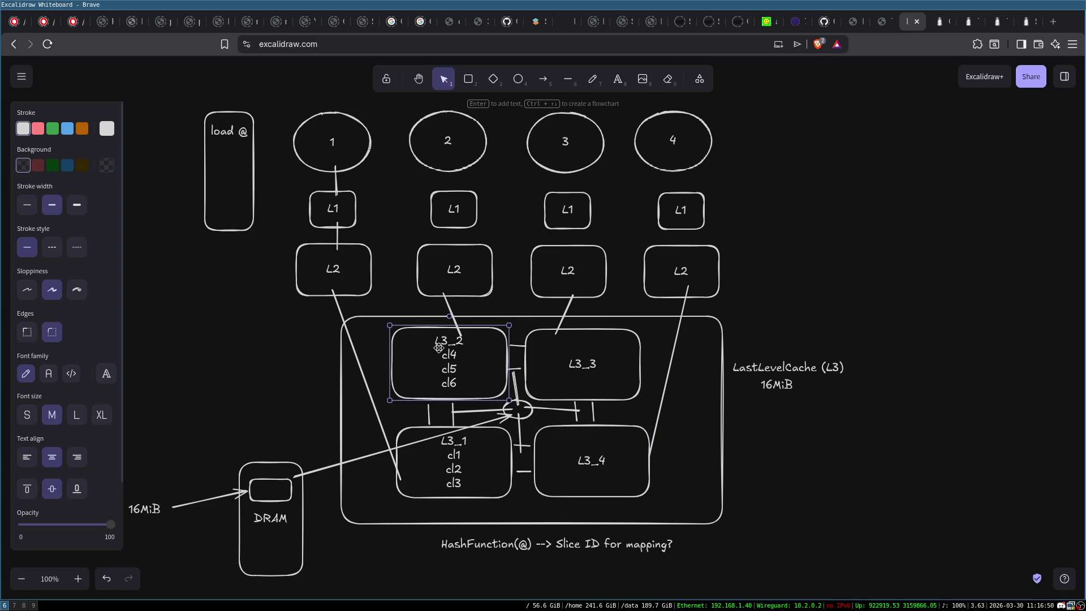
left_click(666, 146)
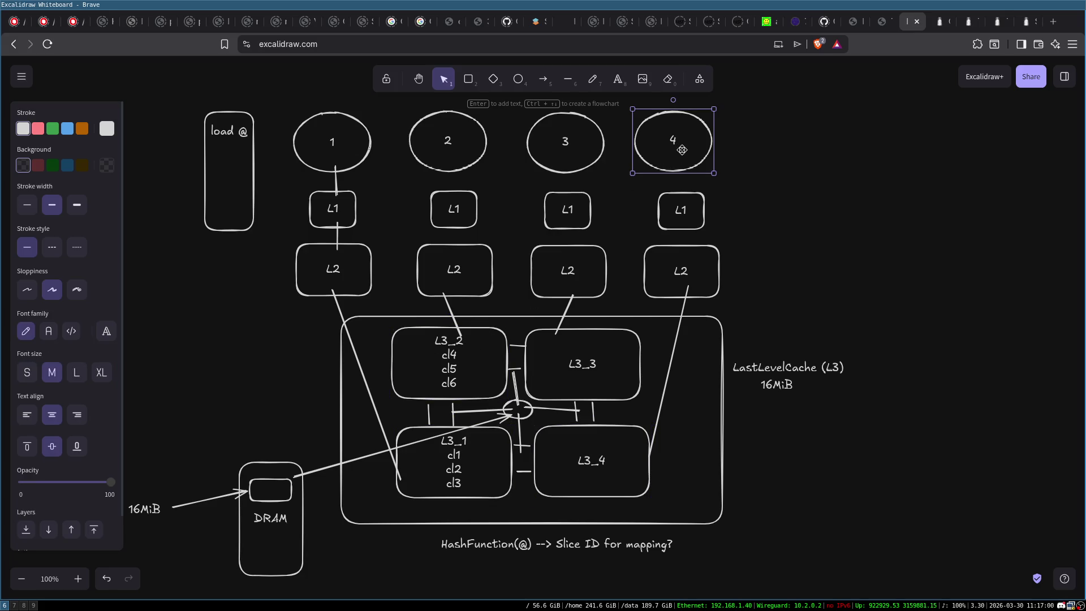
left_click(482, 451)
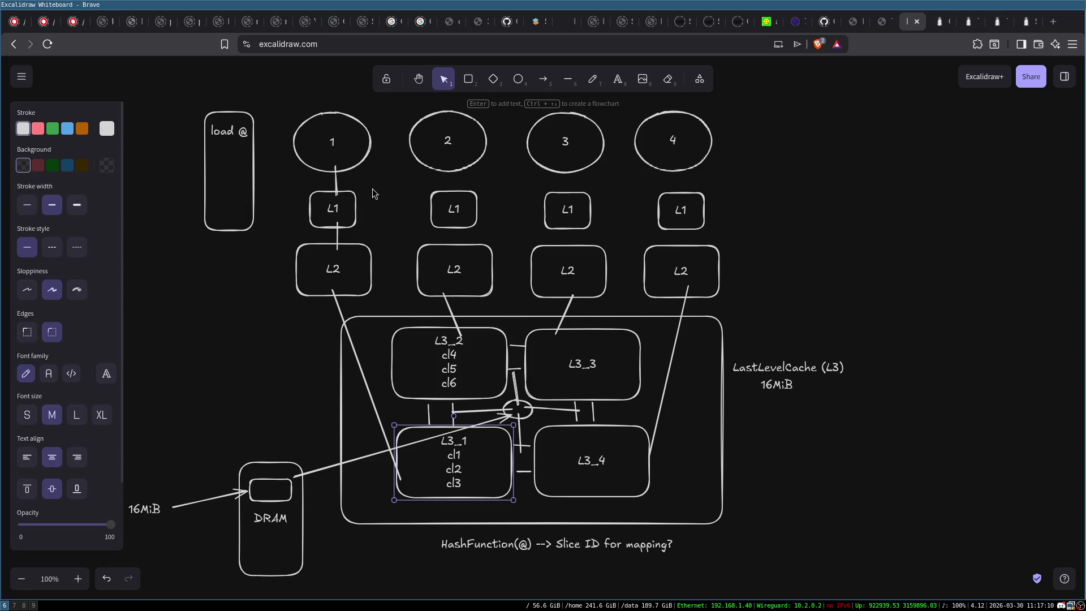
left_click_drag(312, 312, 817, 507)
left_click(374, 170)
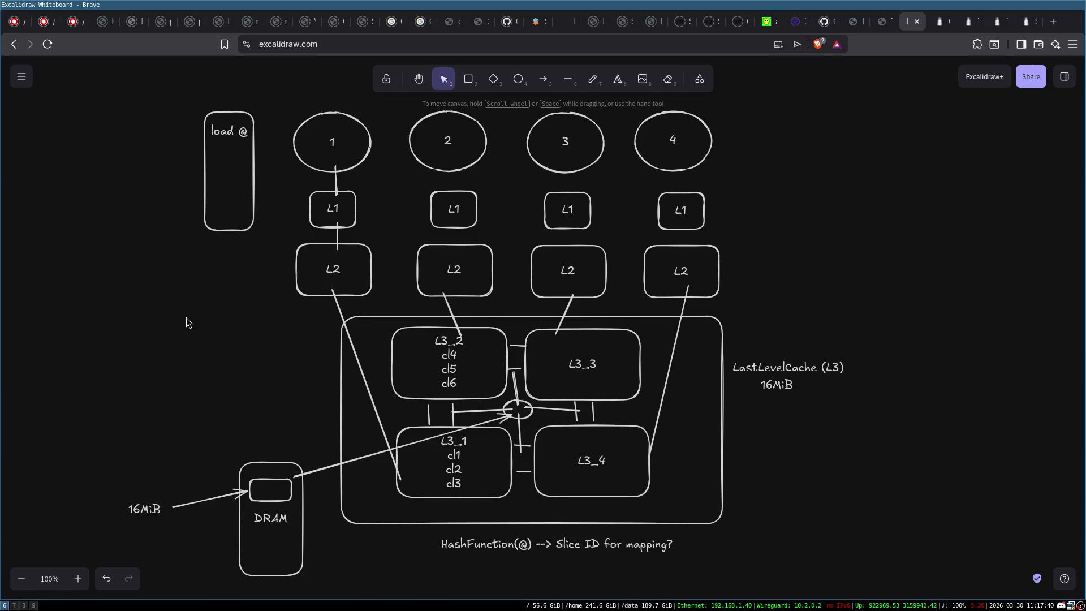
Step: Search DuckDuckGo images for 'nehalem cpu' and preview Macworld's first Nehalem processor die image
key("ctrl+t")
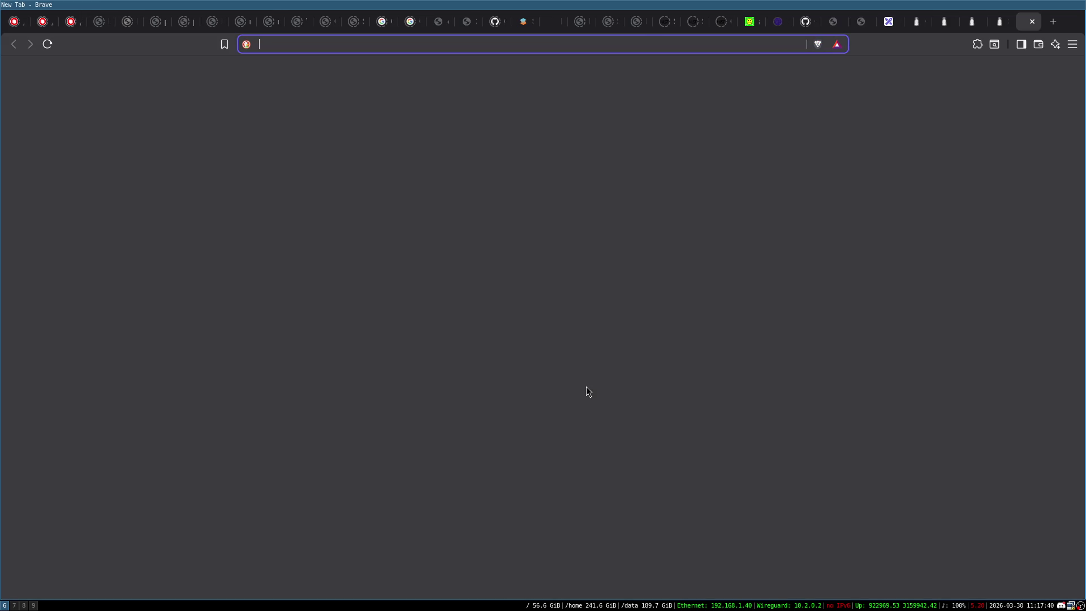
type("news")
key("BackSpace")
key("BackSpace")
key("BackSpace")
type("nehalem ")
type("cpu")
key("Return")
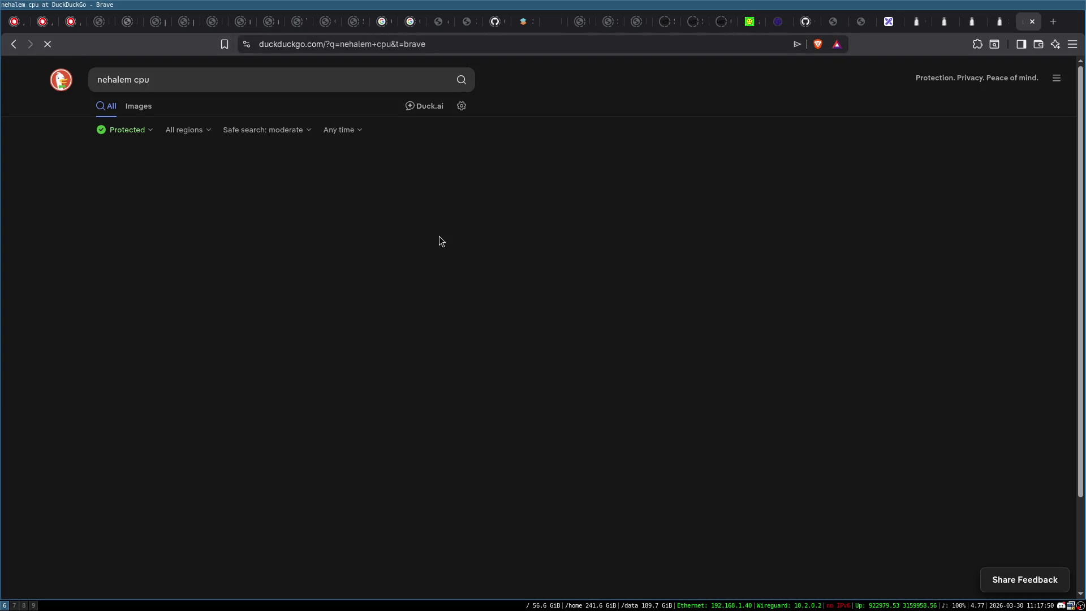
left_click(134, 107)
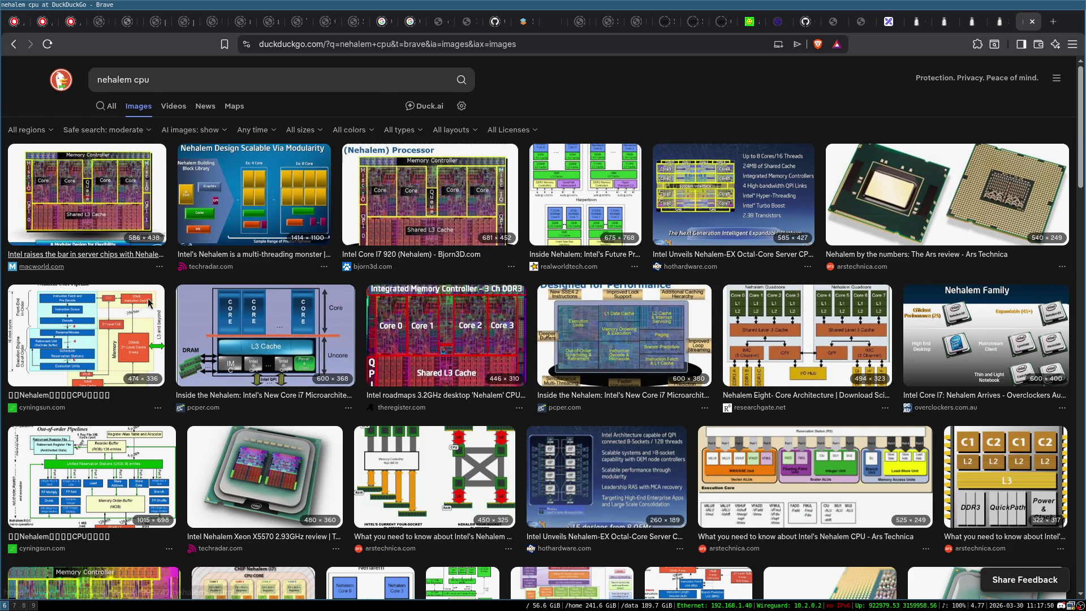
left_click(111, 212)
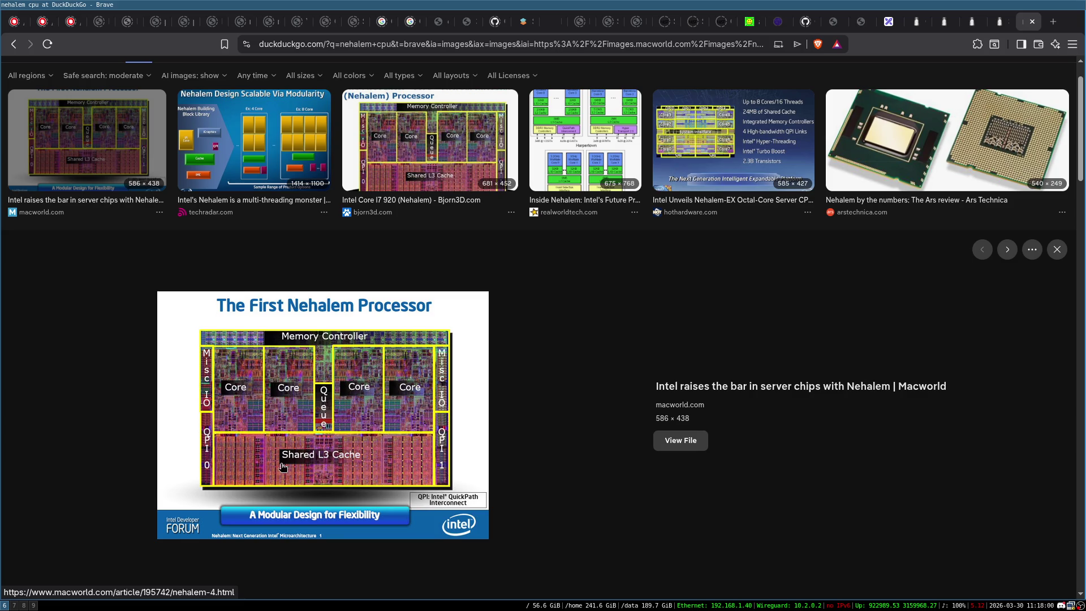
scroll(253, 80, "up", 1)
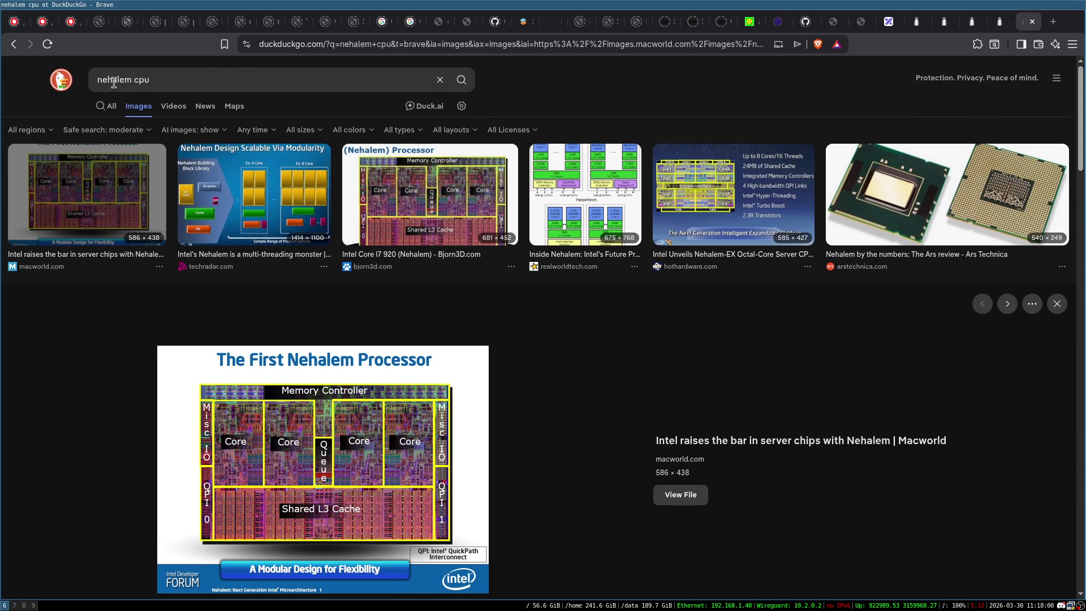
Step: Search images for 'sandybridge cpu' and enlarge the Processor Graphics die result
double_click(113, 79)
type("sandybridge")
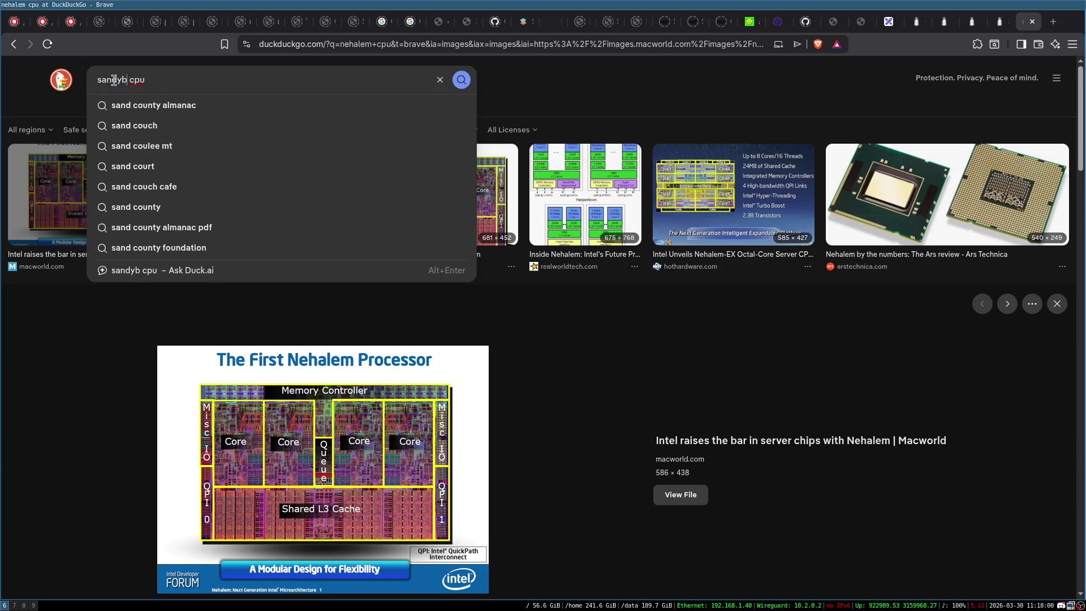
key("Return")
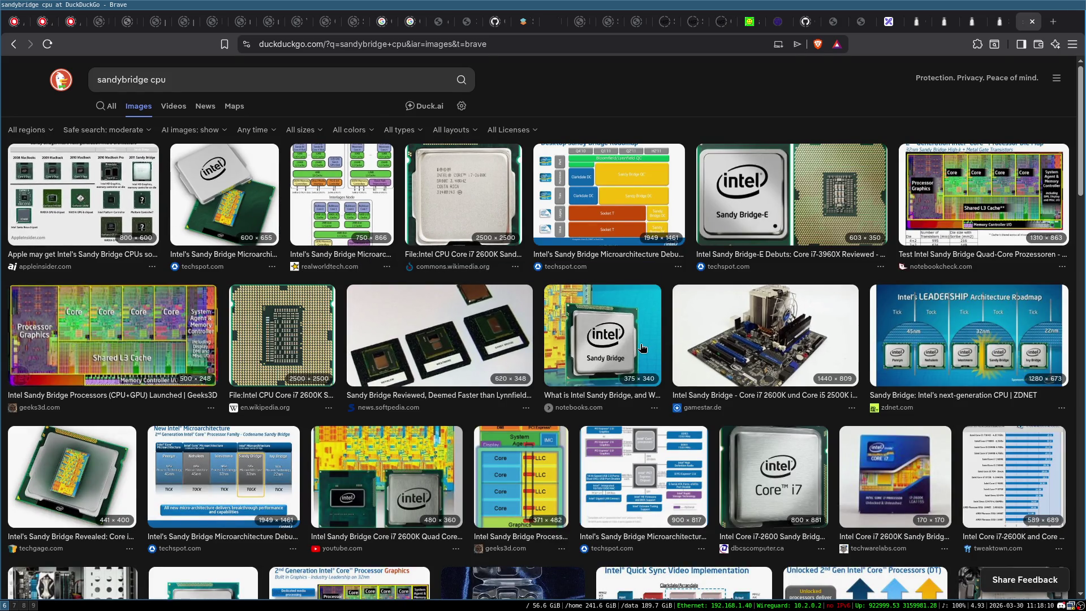
scroll(642, 348, "down", 3)
scroll(643, 348, "down", 2)
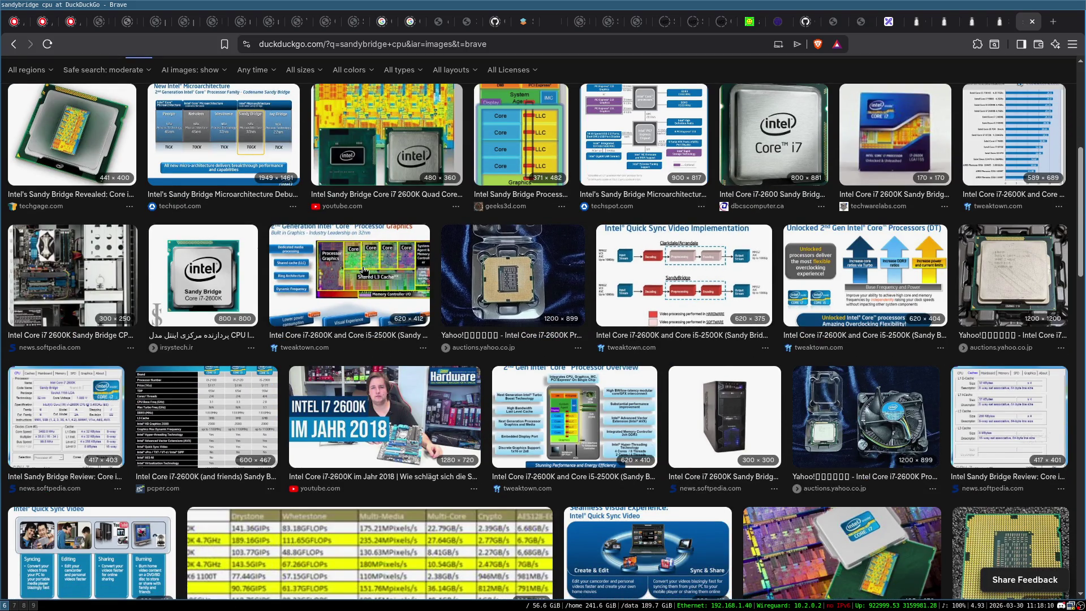
left_click(348, 296)
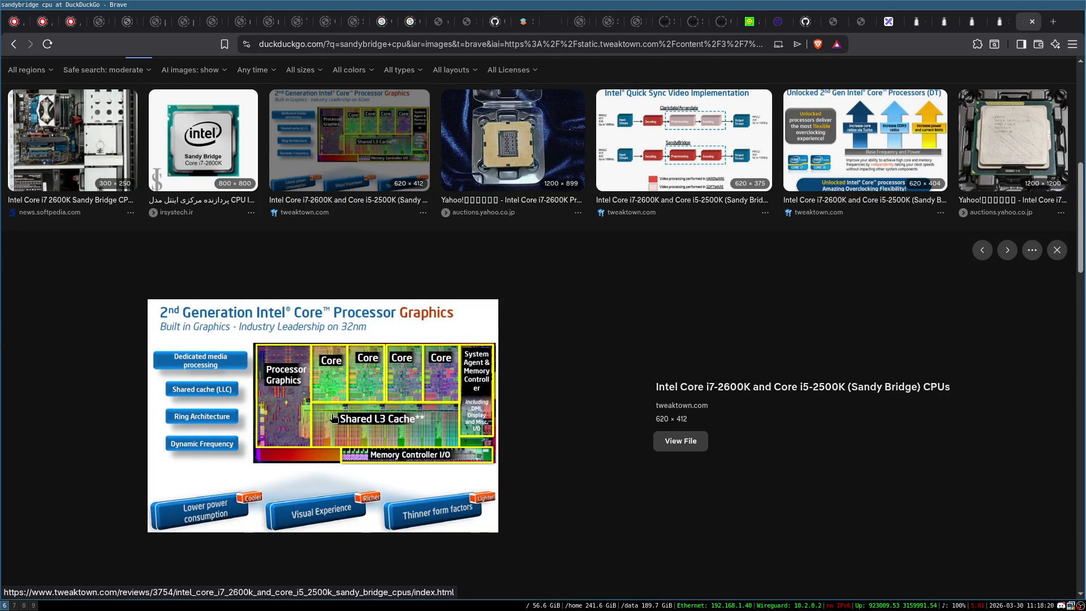
Step: Scroll further and preview Tom's Hardware's 'Inside Of Sandy Bridge: Cores And Cache' diagram
scroll(718, 396, "down", 10)
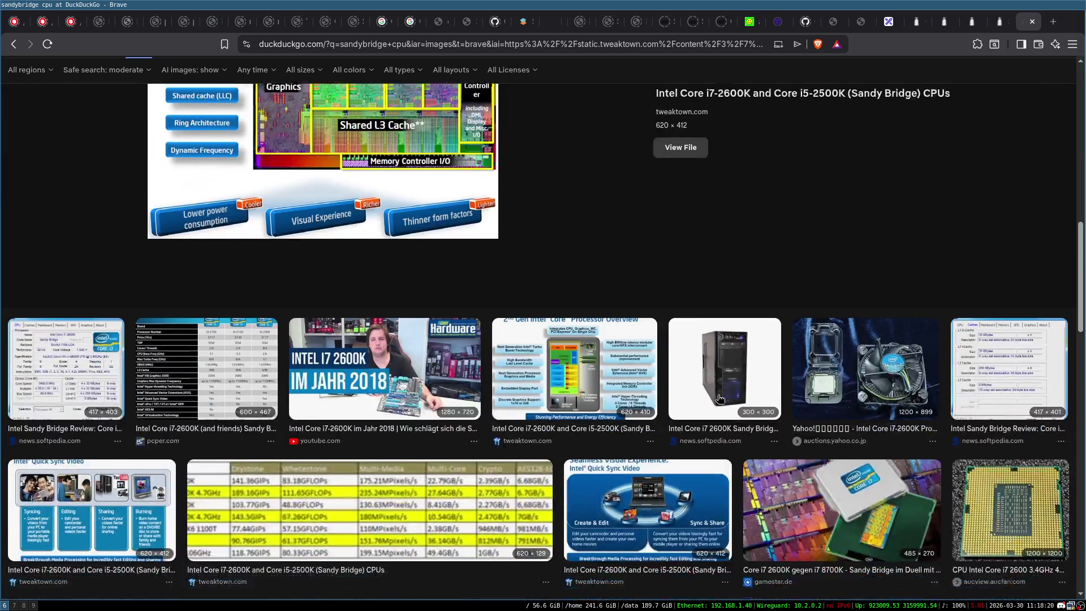
scroll(603, 414, "down", 6)
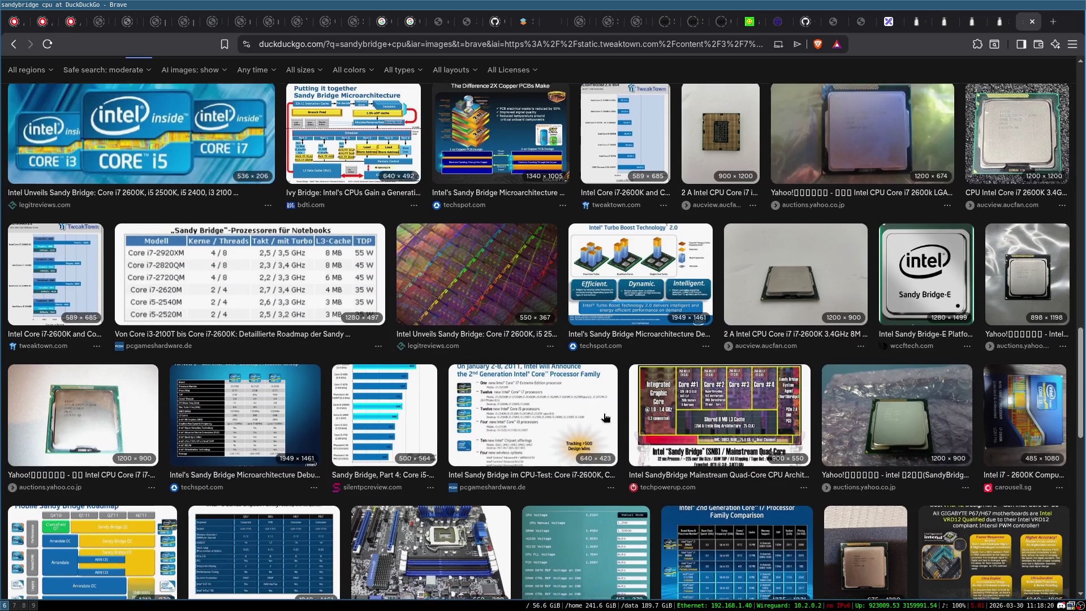
scroll(473, 414, "down", 2)
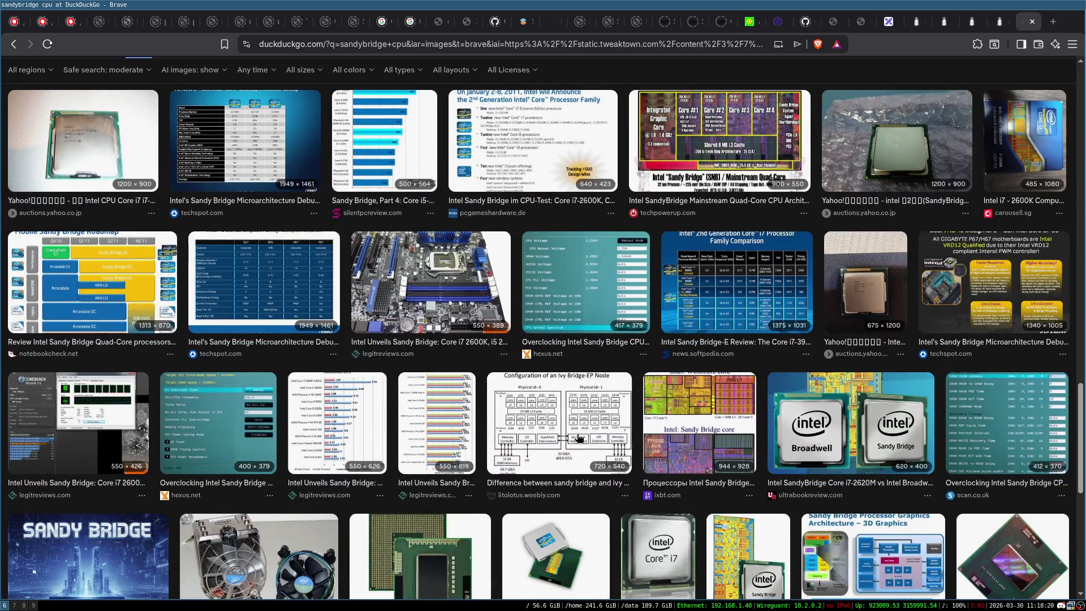
scroll(603, 442, "down", 2)
scroll(603, 442, "down", 2)
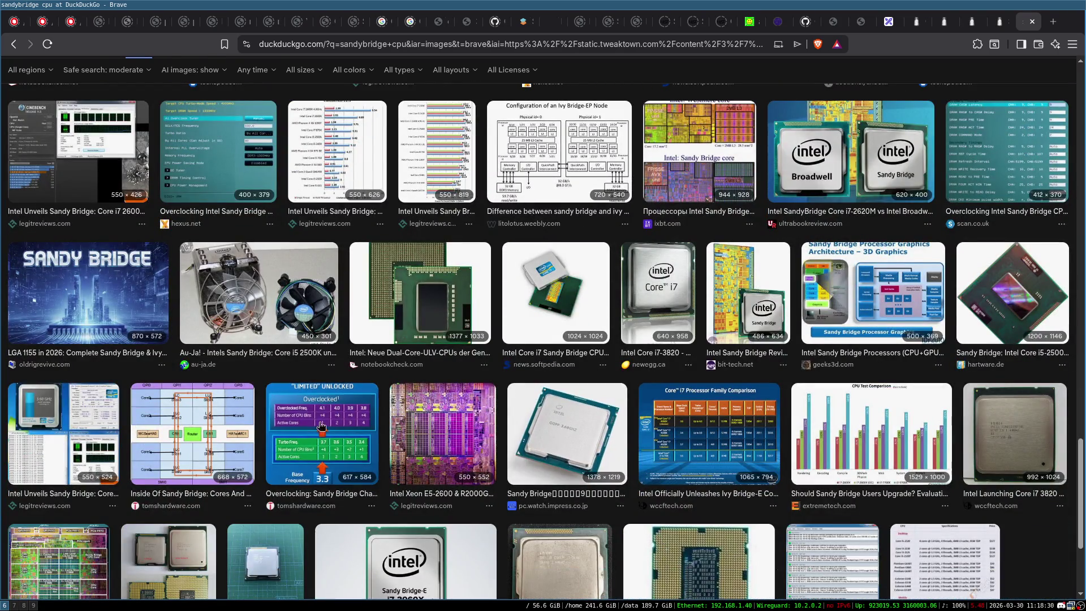
left_click(204, 433)
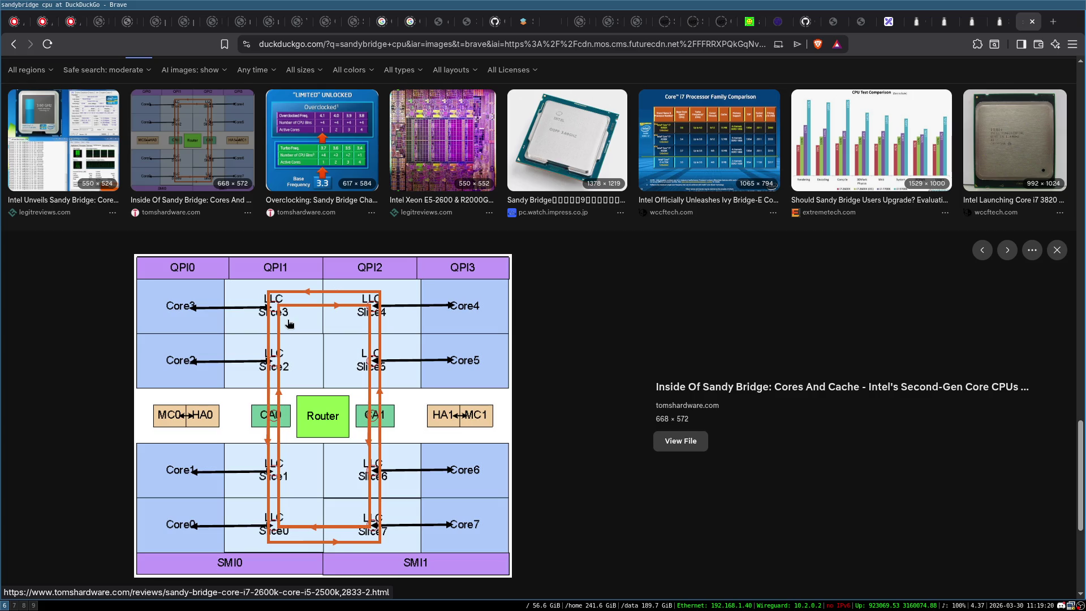
Step: View the next result, the Making MultiCore die photo, full size and then close it
scroll(314, 331, "down", 1)
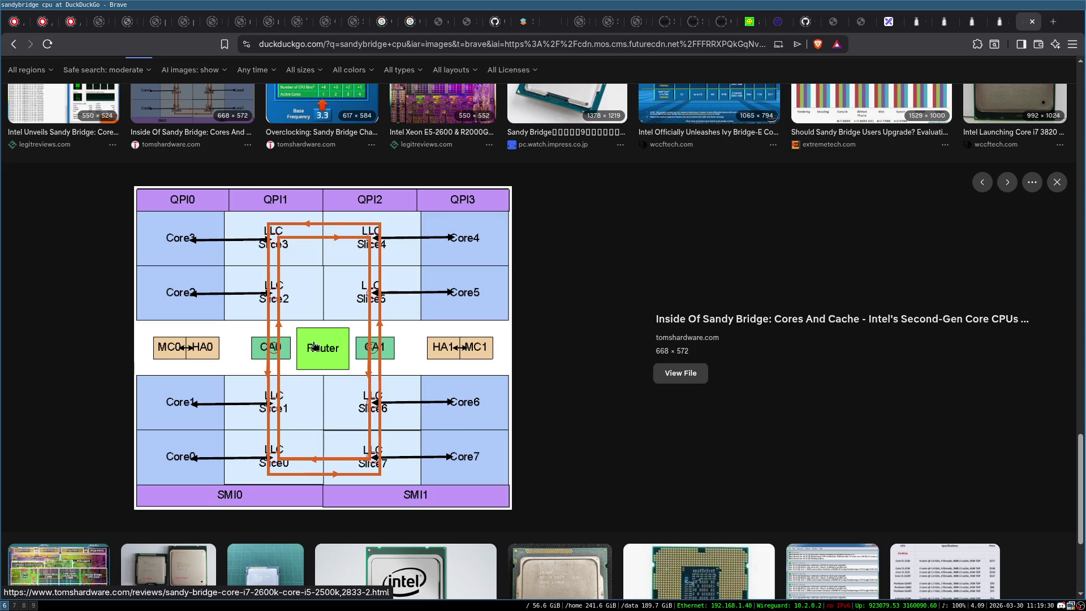
scroll(433, 325, "down", 3)
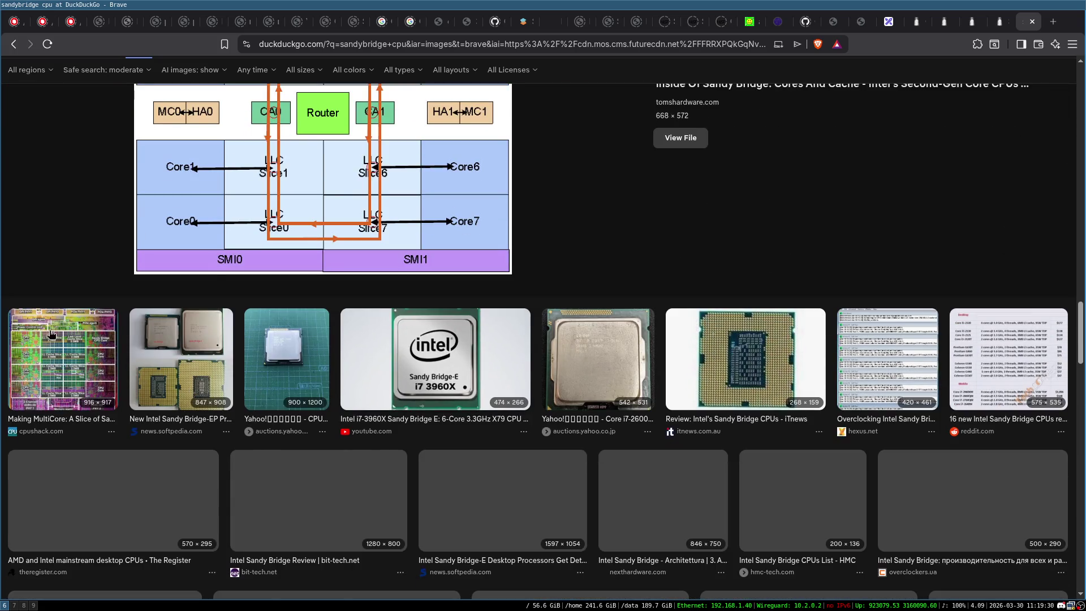
key("Right")
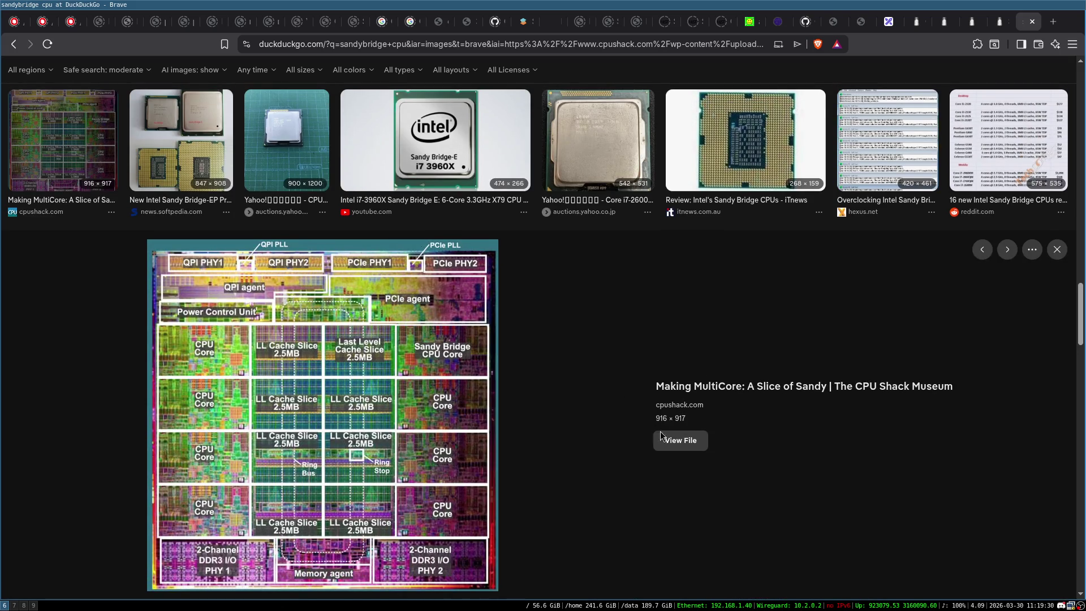
left_click(681, 440)
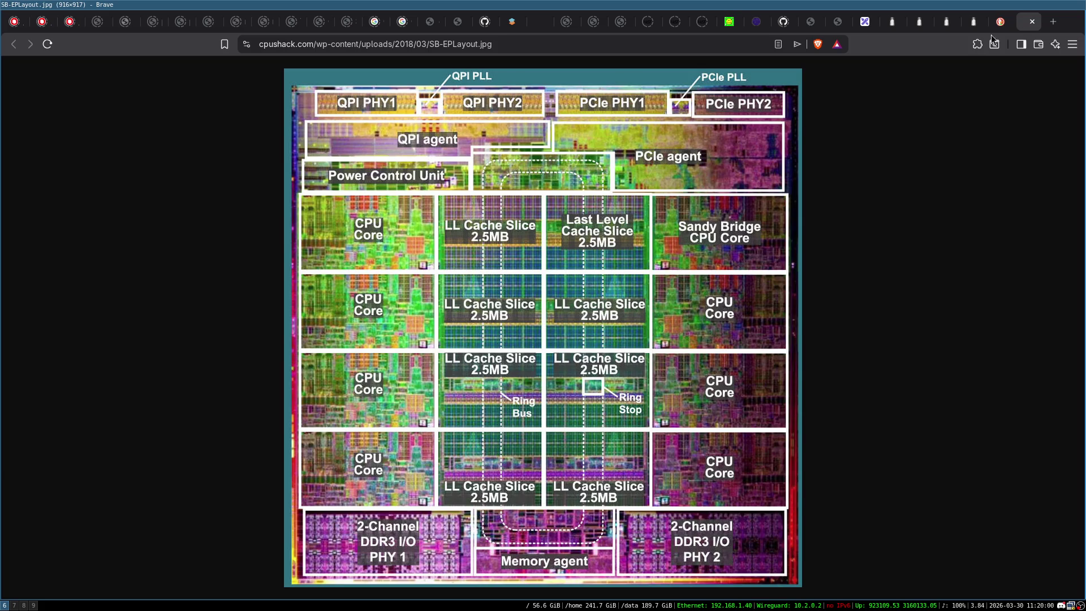
left_click(1032, 26)
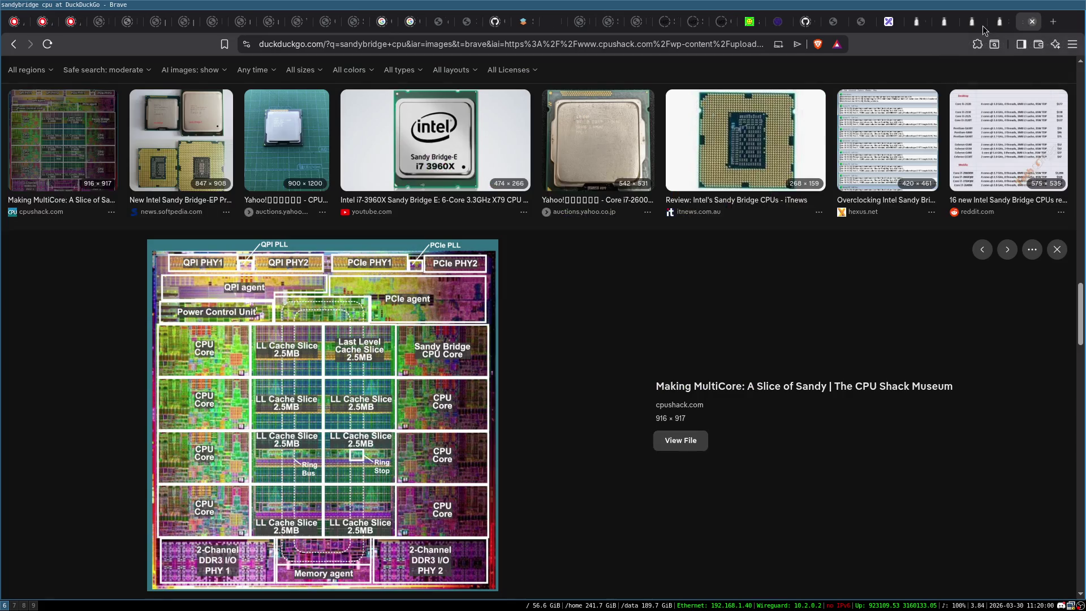
Step: Search images for 'westmere cpu', preview the Westmere versus Sandy Bridge comparison, then close the tab
scroll(215, 97, "up", 3)
scroll(224, 76, "up", 10)
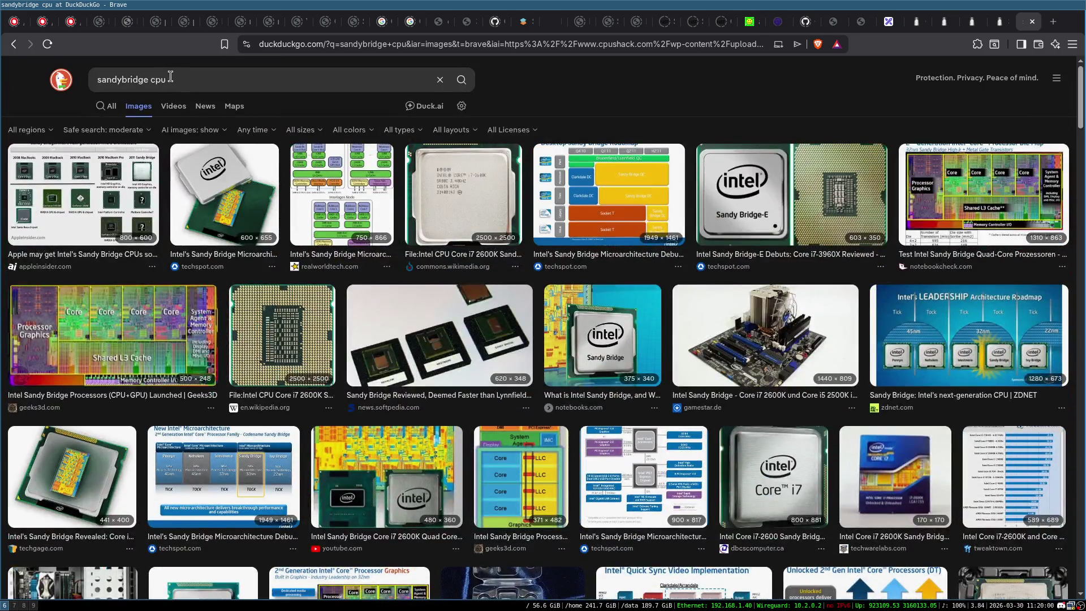
left_click(171, 78)
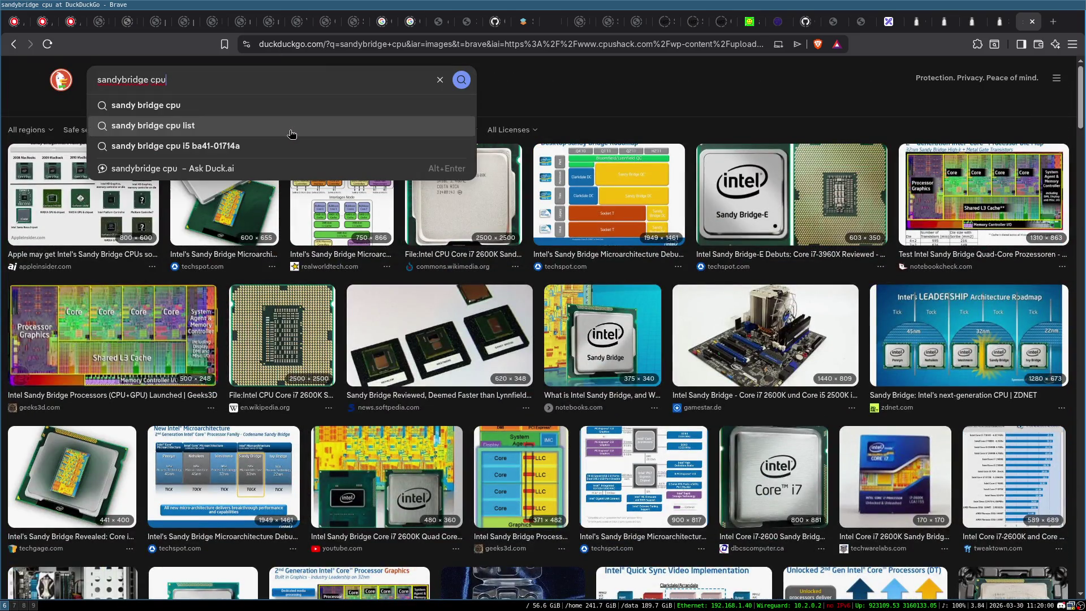
key("ctrl+BackSpace")
type("west")
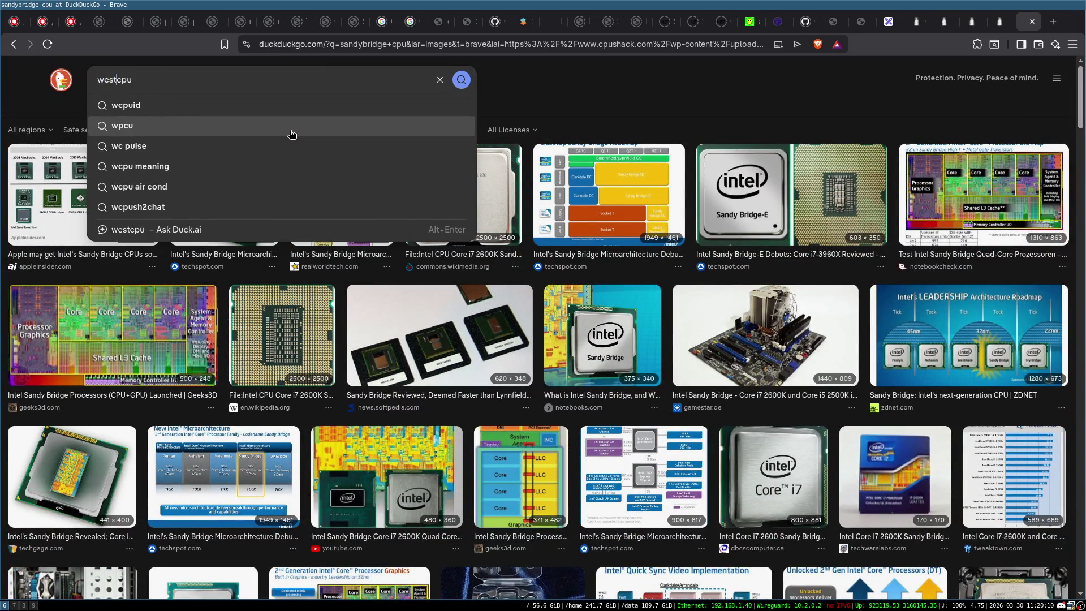
type("emere")
key("Return")
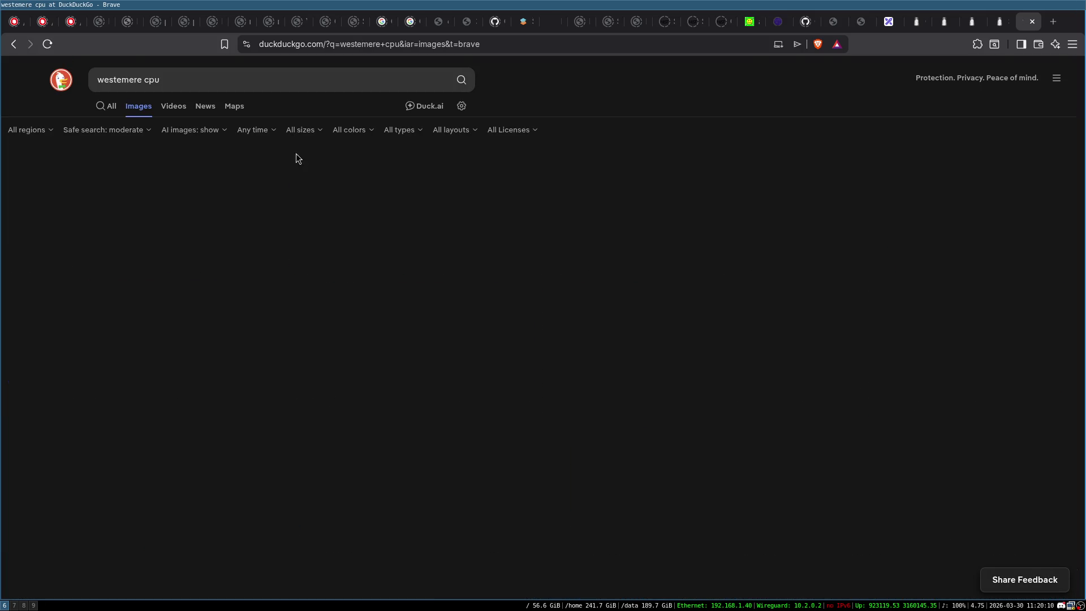
left_click(131, 81)
key("BackSpace")
key("Return")
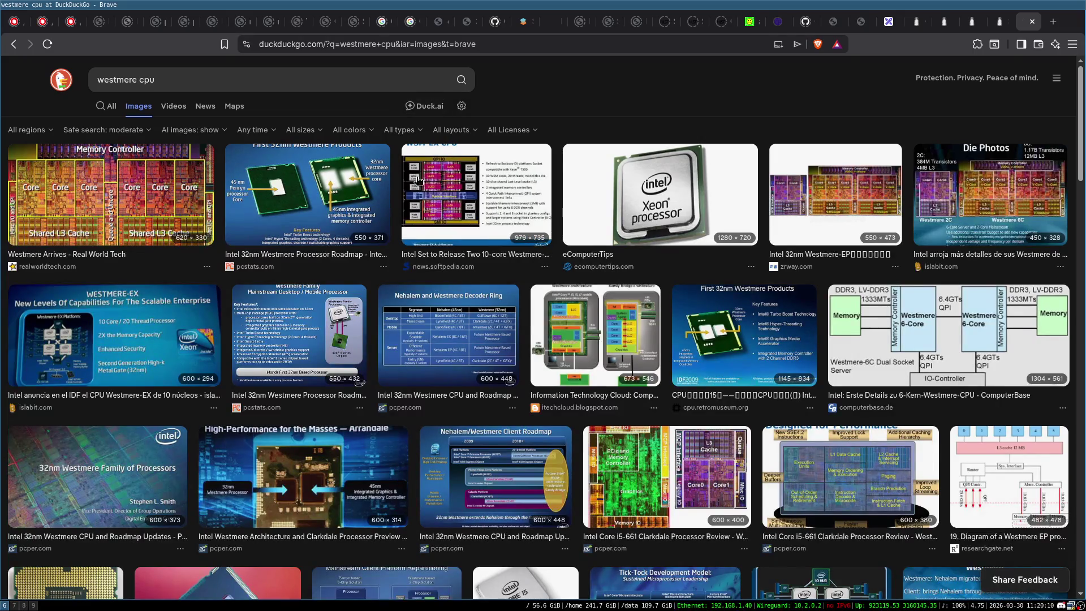
left_click(616, 344)
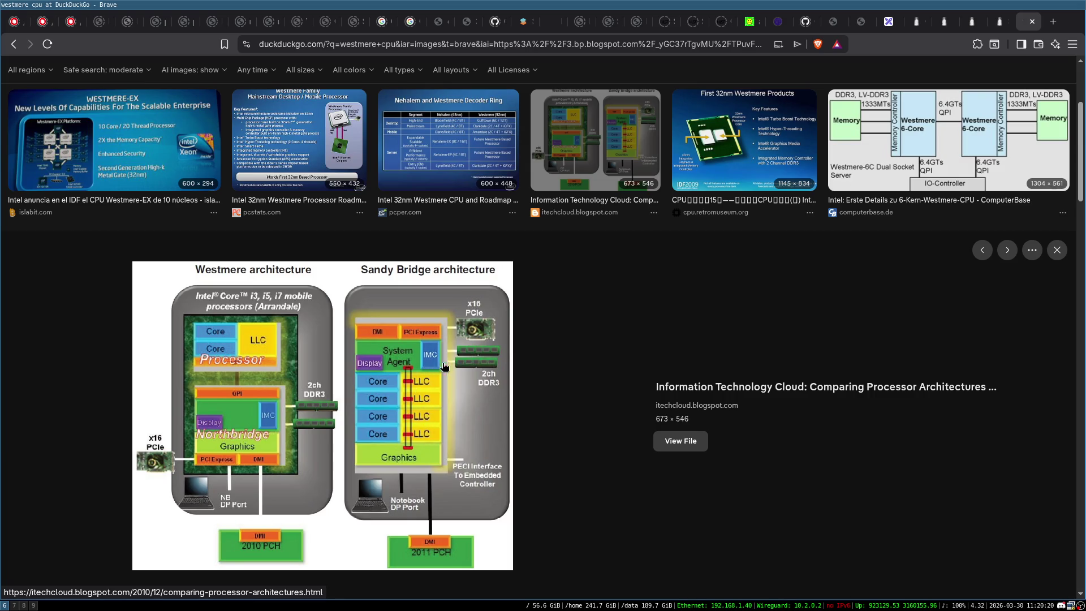
key("ctrl+w")
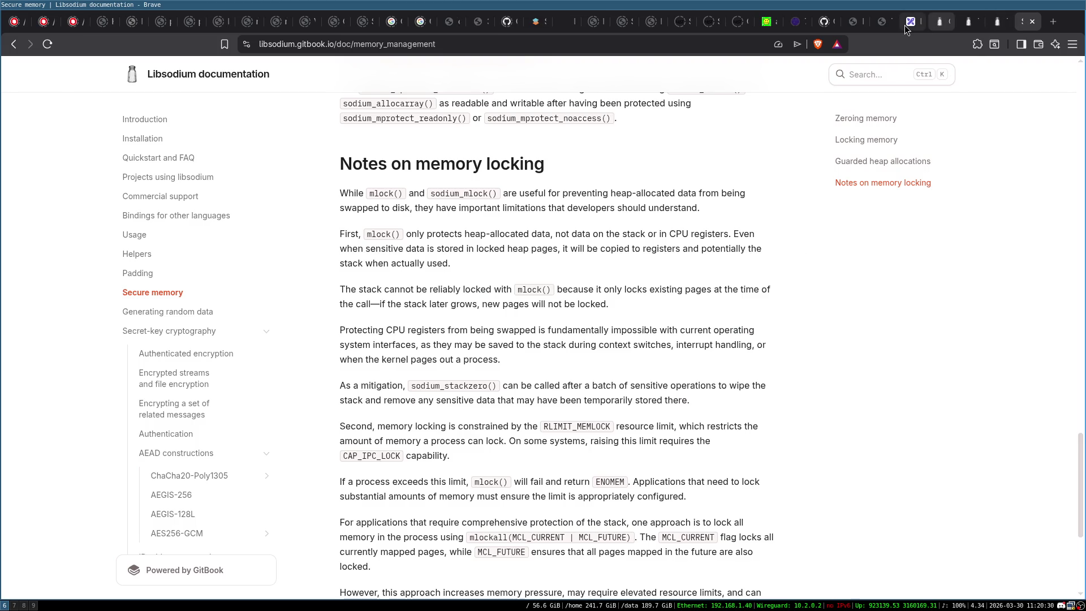
Step: Back in Excalidraw, inspect circle 1, the L3_1 box and the HashFunction caption
left_click(907, 24)
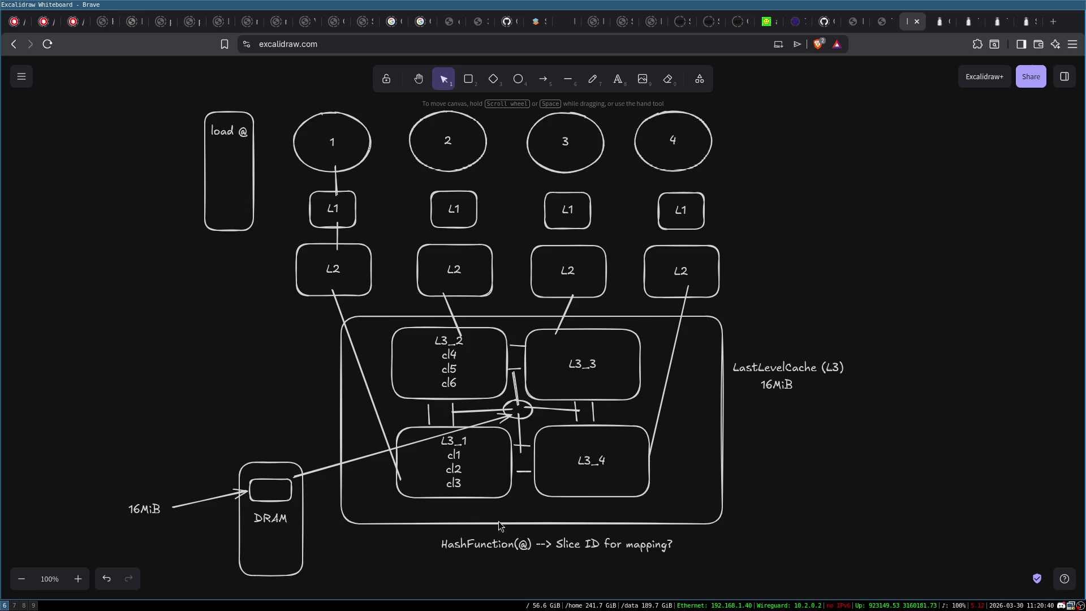
mouse_move(431, 536)
left_mouse_down()
mouse_move(525, 569)
mouse_move(692, 573)
left_mouse_up()
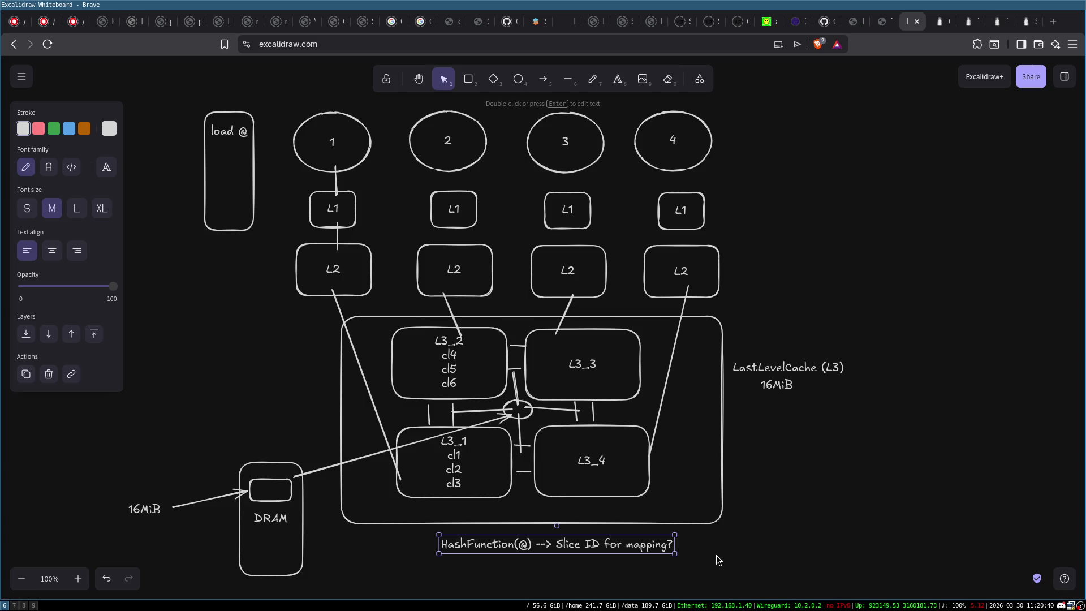
left_click(752, 558)
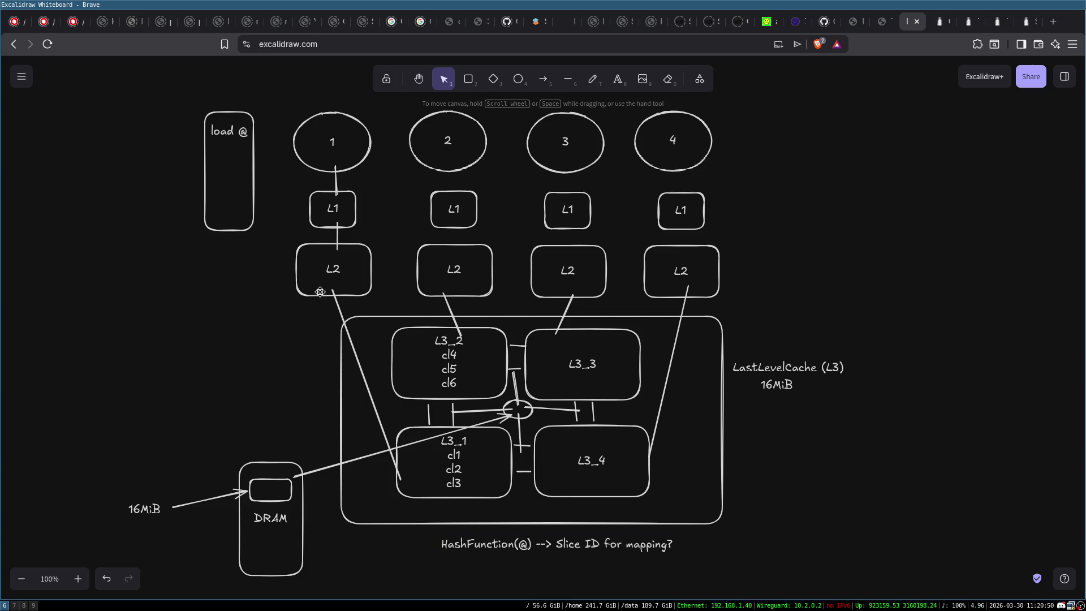
left_click(341, 134)
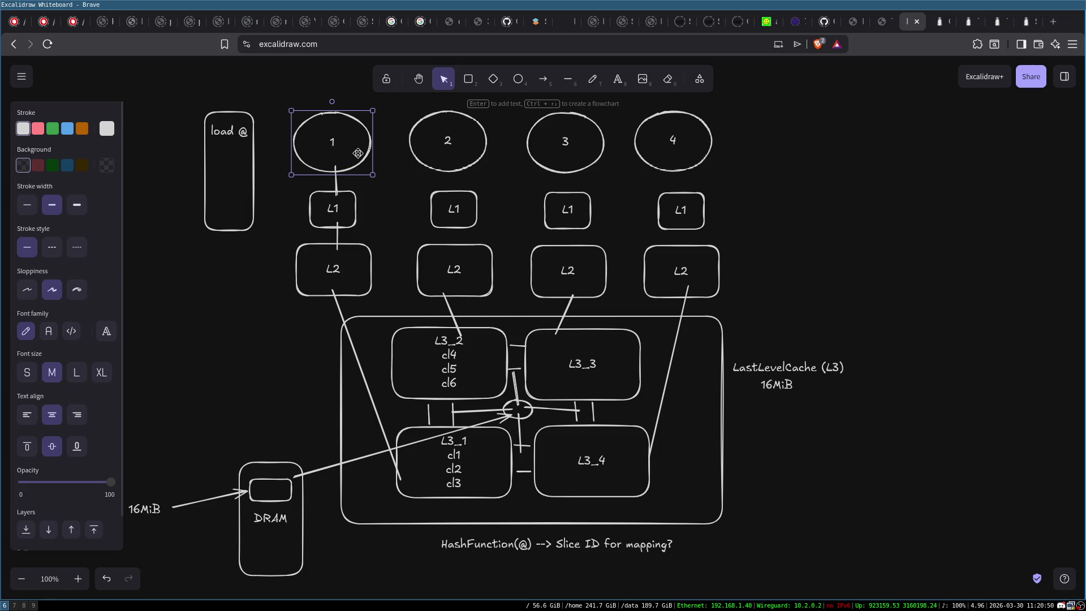
left_click(459, 453)
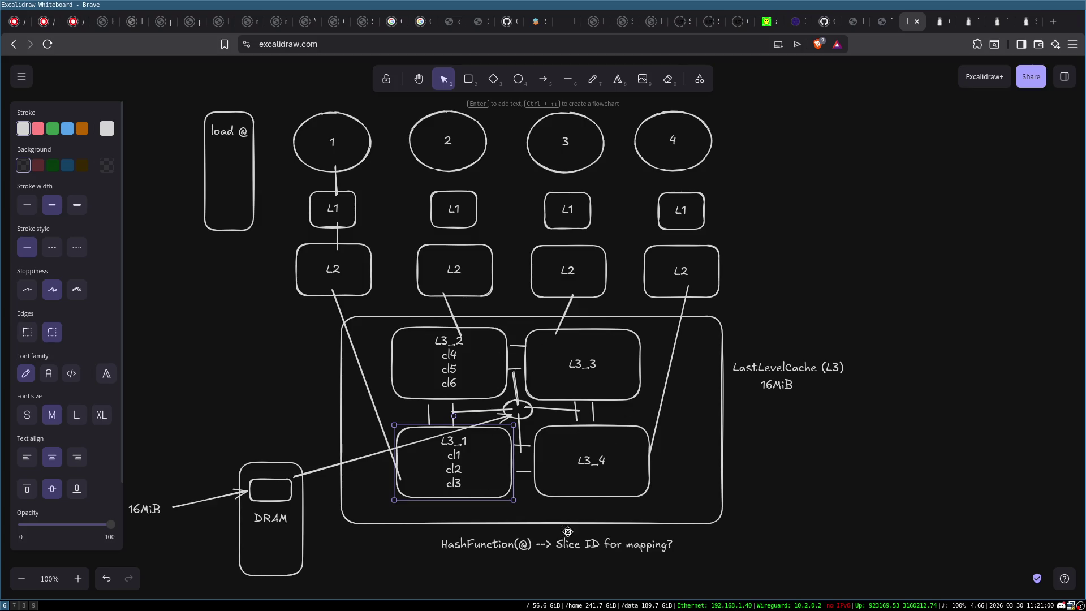
left_click(530, 545)
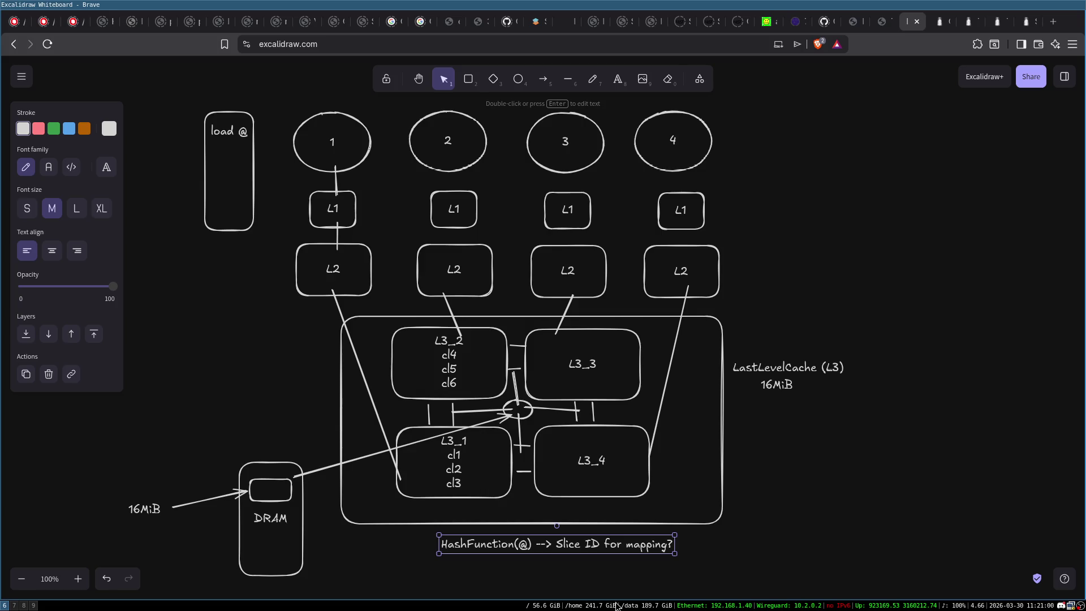
key("ctrl+t")
Step: Search the web for 'sandybridge cache hash function mapping' and open the arXiv paper 1508.03767v1
type("sandy")
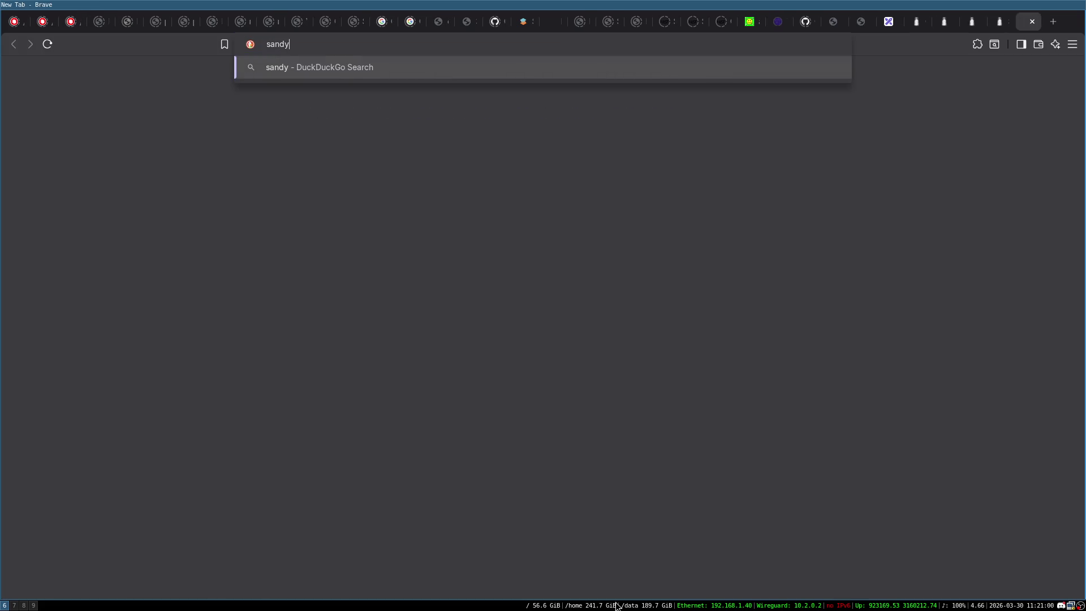
type("bridge hash")
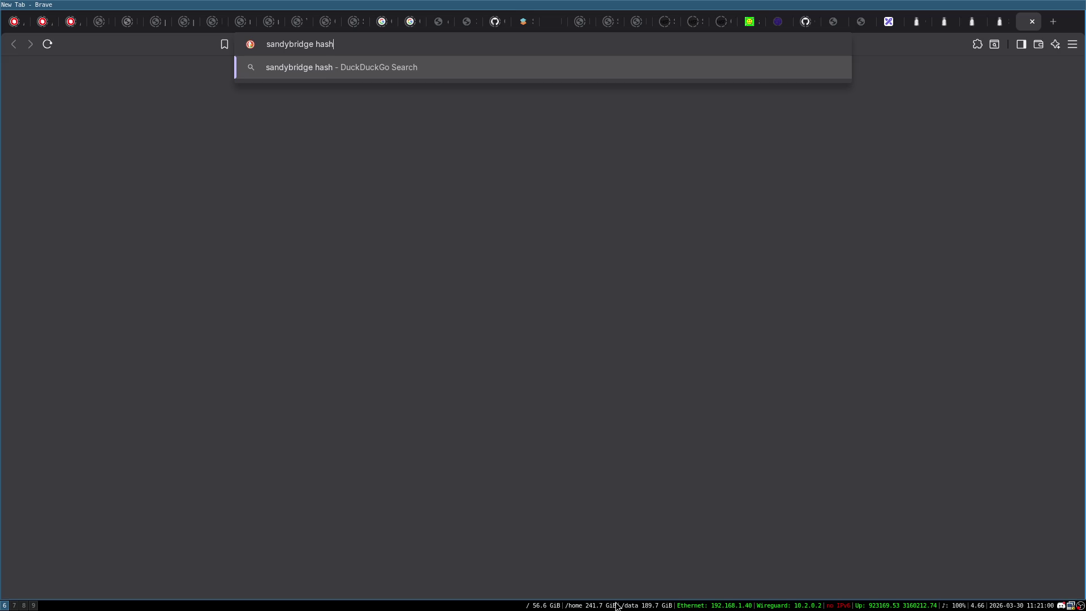
key("BackSpace")
key("BackSpace")
key("BackSpace")
key("BackSpace")
type("cache ha")
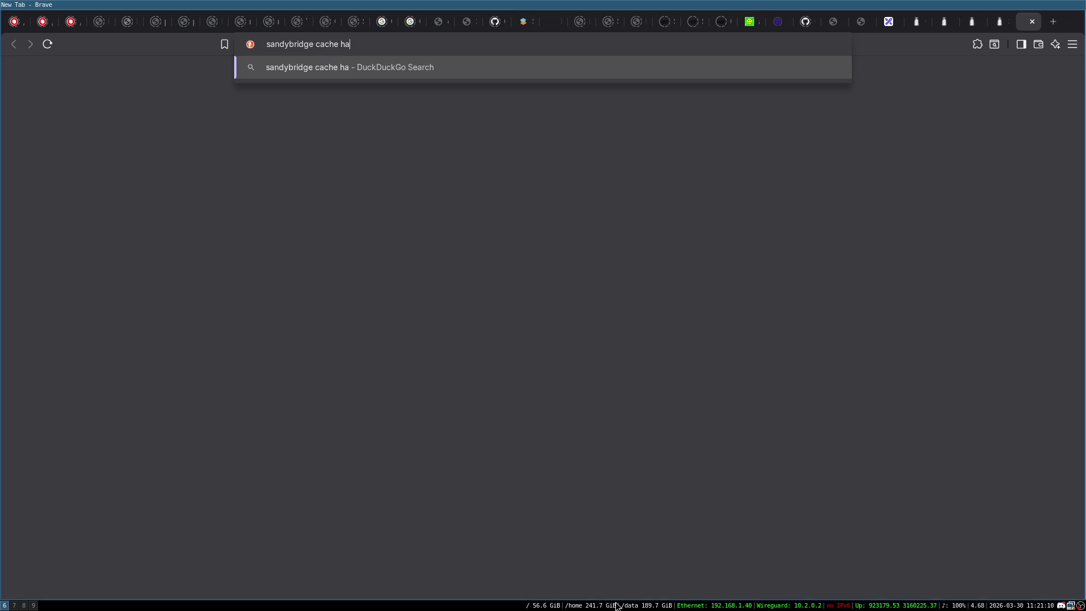
type("sh function mapping")
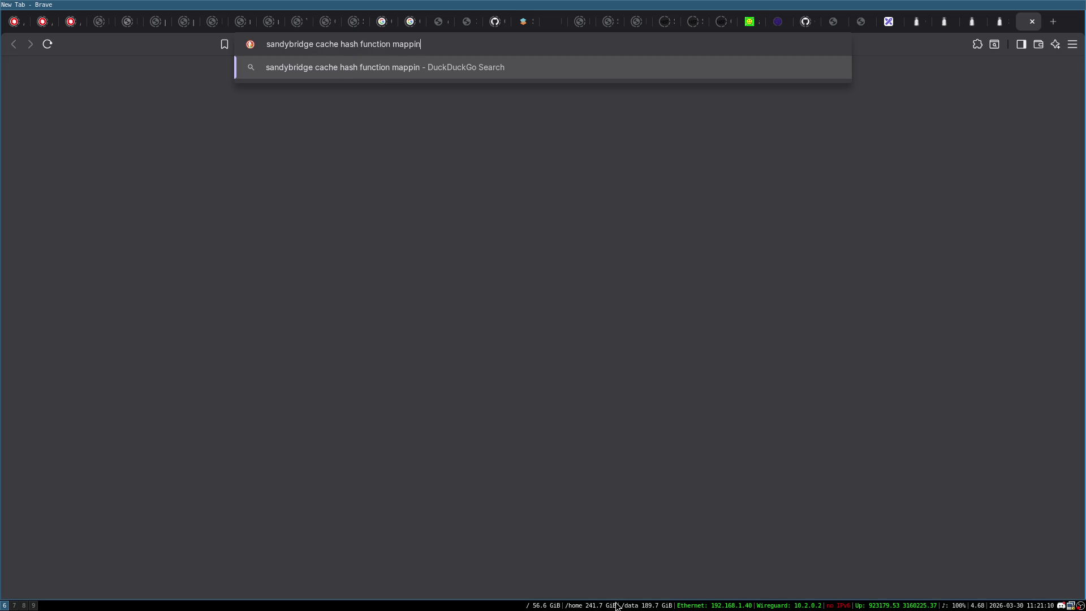
key("Return")
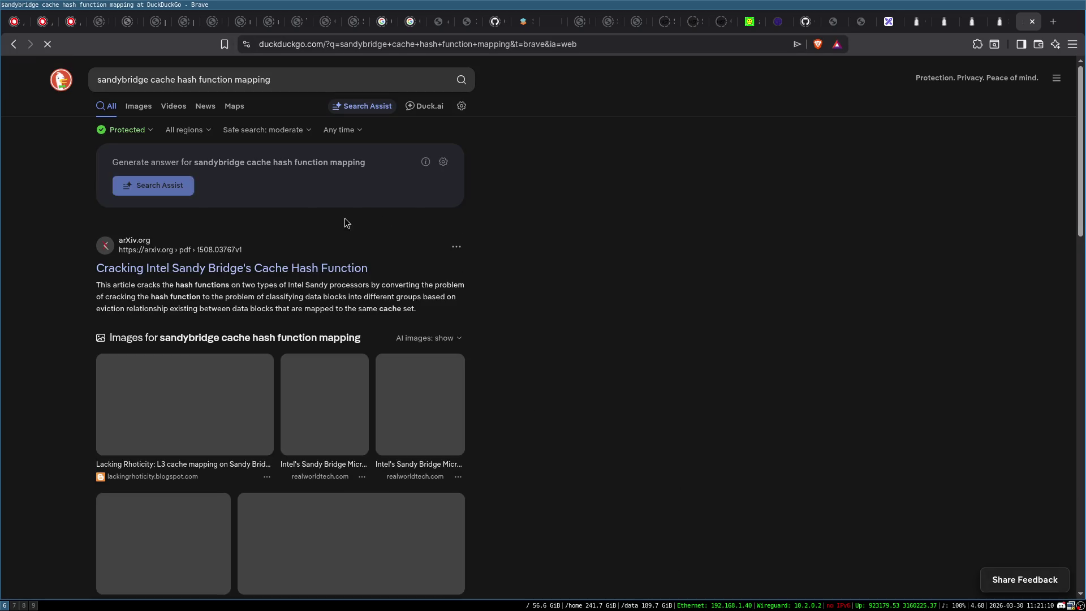
left_click(289, 273)
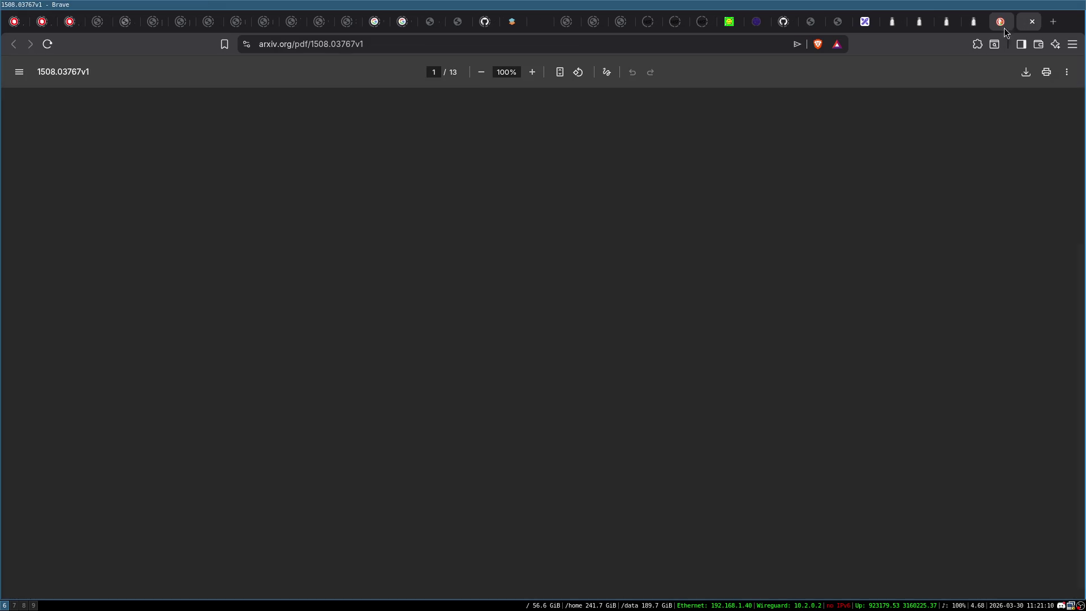
Step: Read the arXiv PDF down to Fig. 4 and Table 1, then return to the Excalidraw tab
scroll(482, 228, "up", 3, "ctrl")
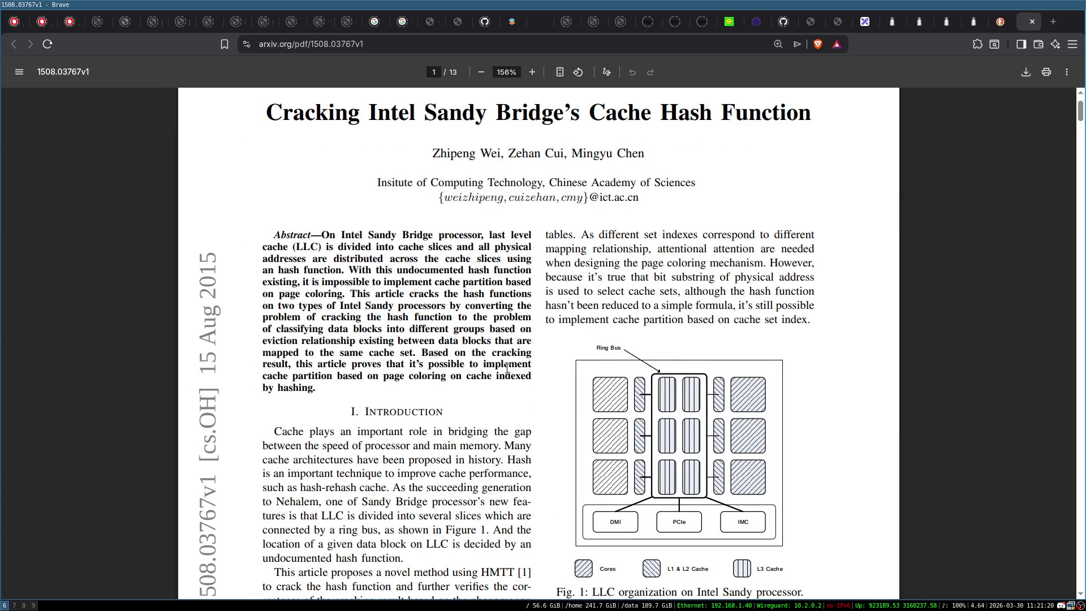
scroll(510, 367, "down", 15)
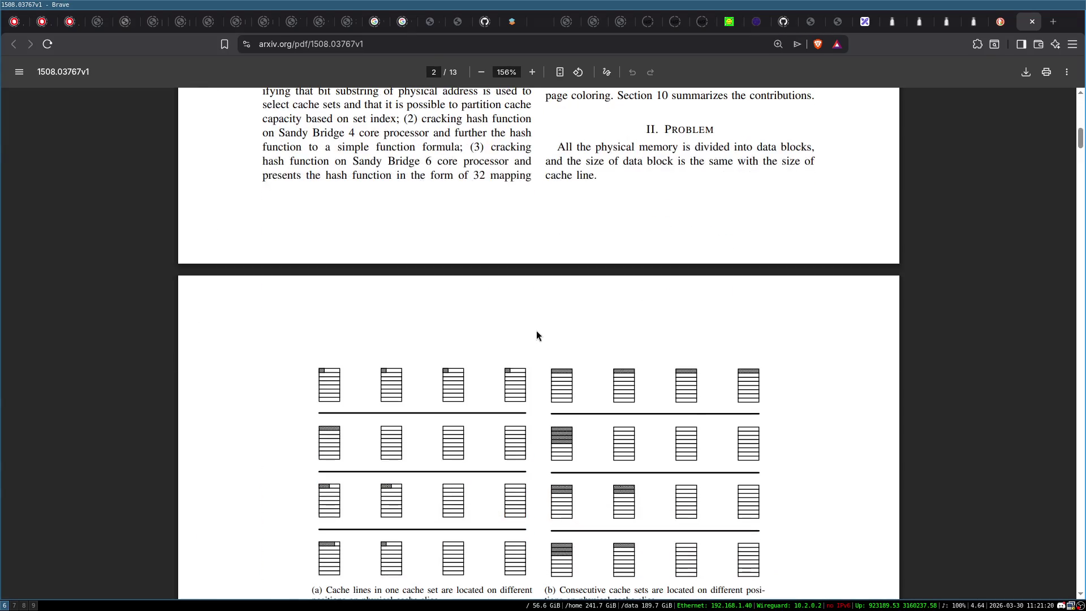
scroll(537, 303, "down", 3, "ctrl")
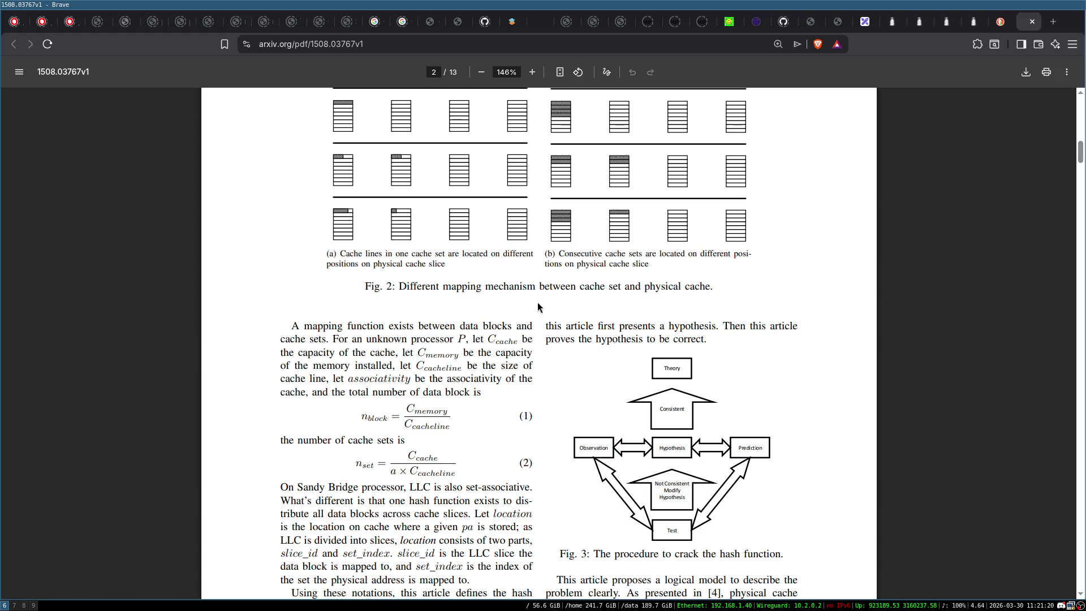
scroll(525, 308, "down", 10)
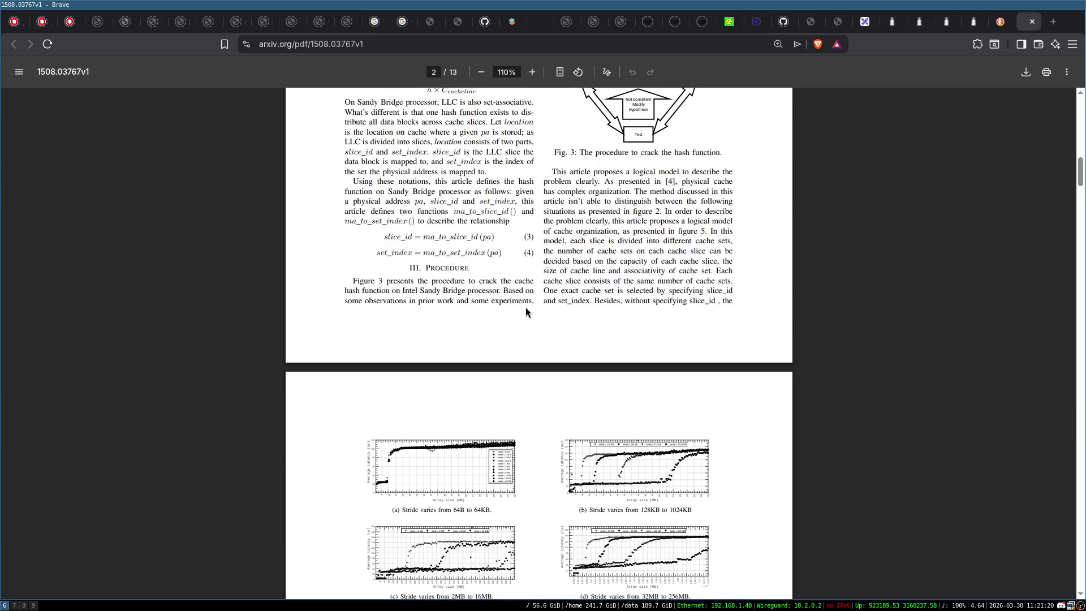
scroll(526, 308, "up", 3, "ctrl")
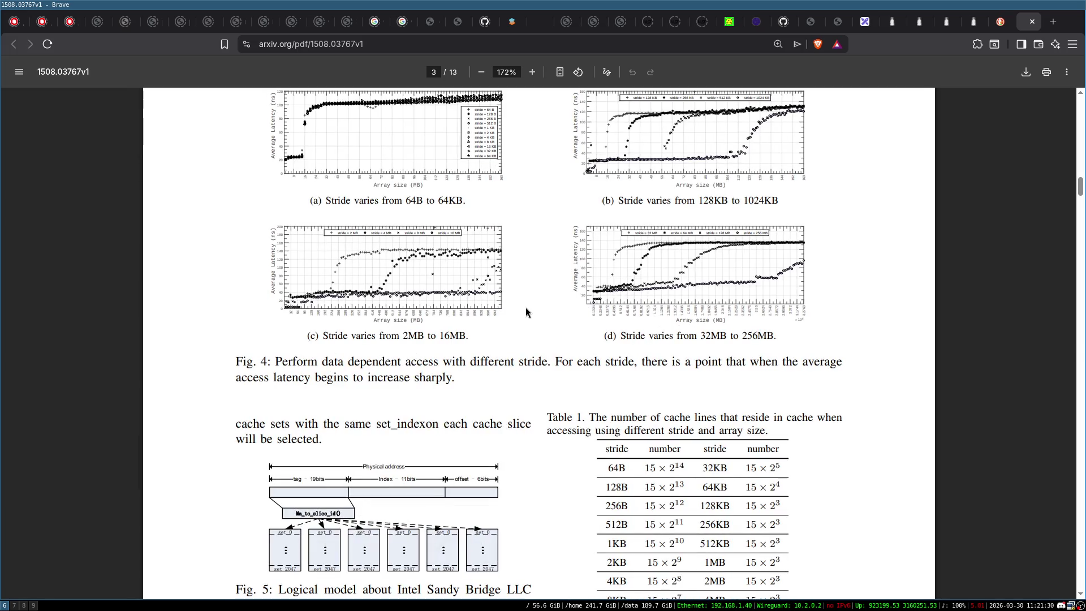
scroll(525, 308, "down", 3)
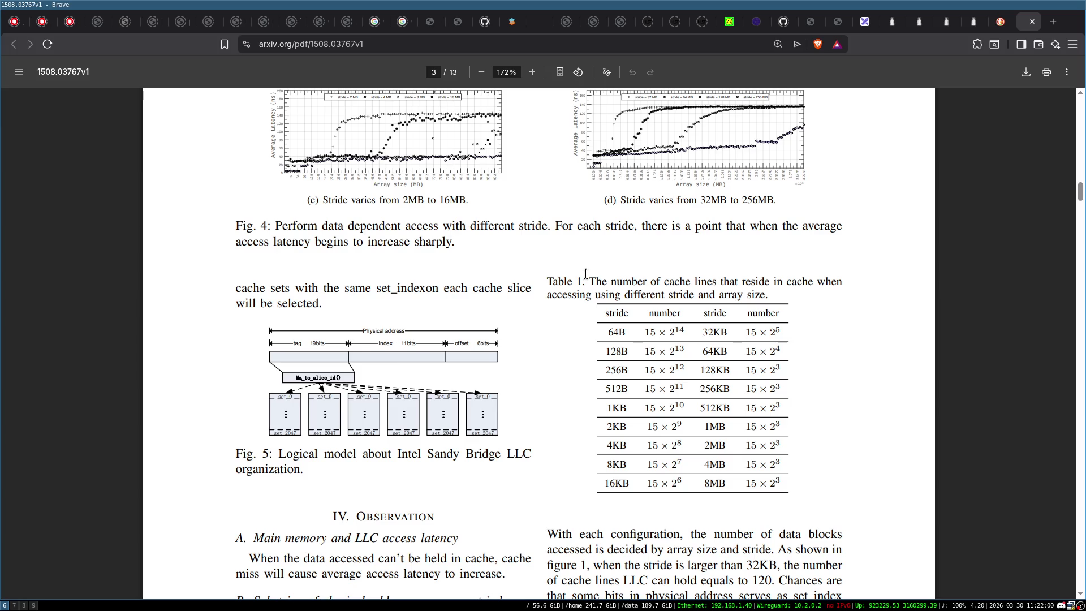
key("ctrl+shift+Tab")
key("ctrl+shift+Tab")
key("ctrl+shift+Tab")
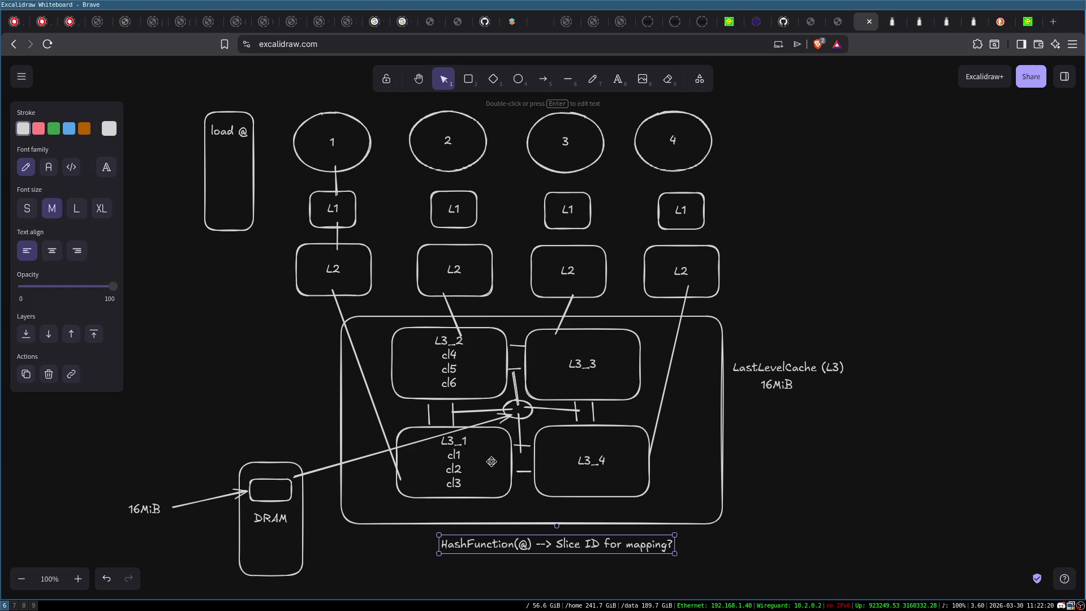
Step: Select the L3_1 through L3_4 slice boxes one by one
left_click(492, 461)
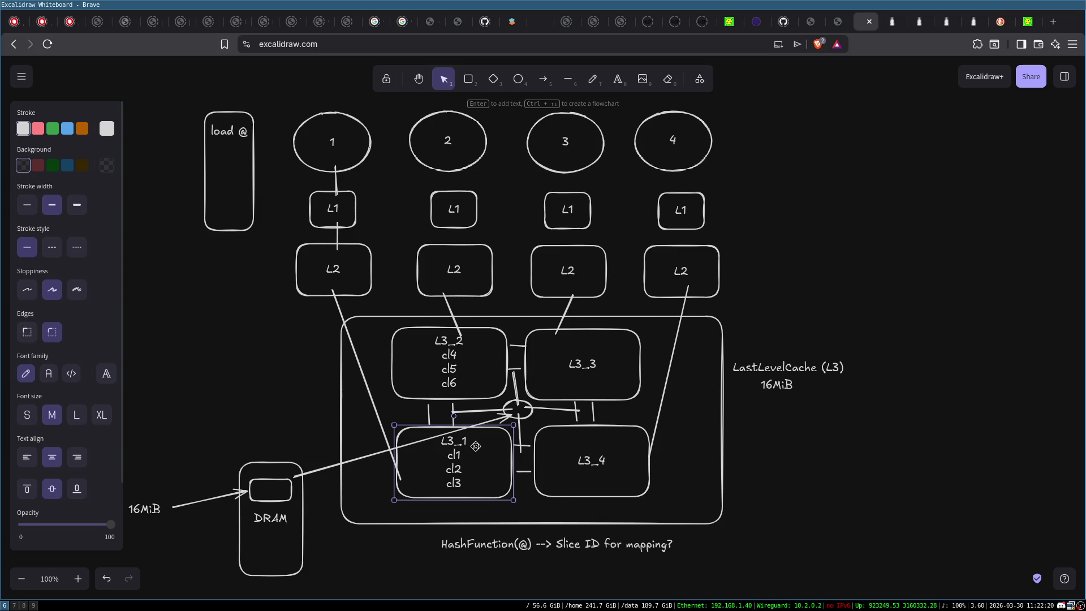
left_click(482, 355)
left_click(605, 352)
left_click(632, 465)
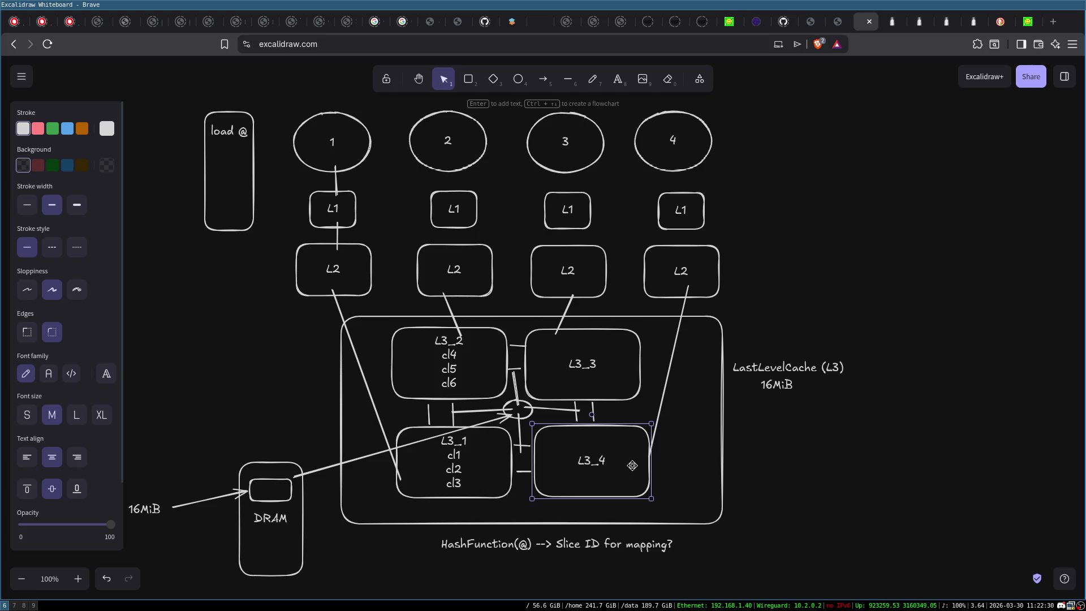
left_click(492, 470)
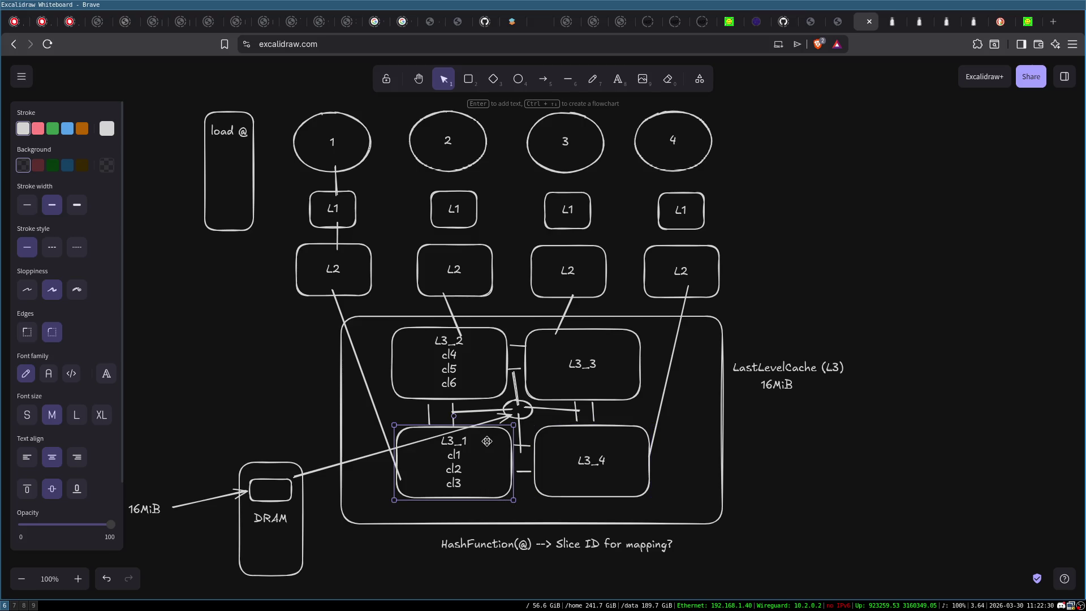
left_click(439, 343)
left_click(566, 346)
left_click(594, 469)
left_click(455, 465)
Step: Select everything on the canvas and delete the old diagram
key("ctrl+a")
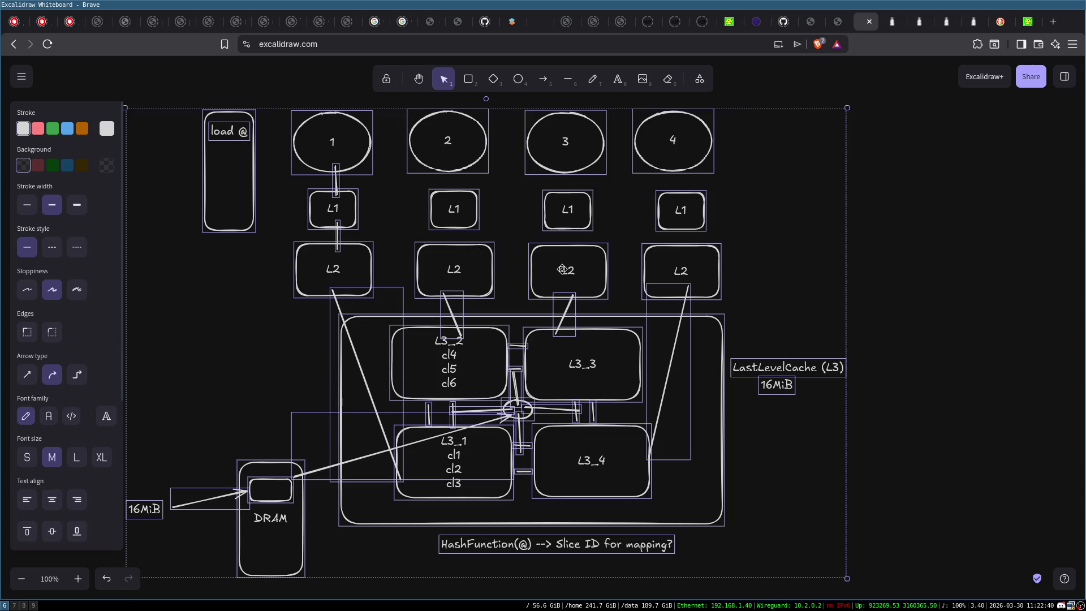
key("Delete")
left_click(468, 79)
Step: Draw a row of four boxes and label them, starting with cl0-15 and cl15-31
mouse_move(271, 166)
left_mouse_down()
mouse_move(337, 233)
mouse_move(356, 196)
mouse_move(346, 189)
mouse_move(433, 177)
mouse_move(577, 209)
mouse_move(611, 181)
mouse_move(659, 194)
mouse_move(749, 180)
left_mouse_up()
left_click(313, 182)
double_click(312, 183)
type("cl0-15")
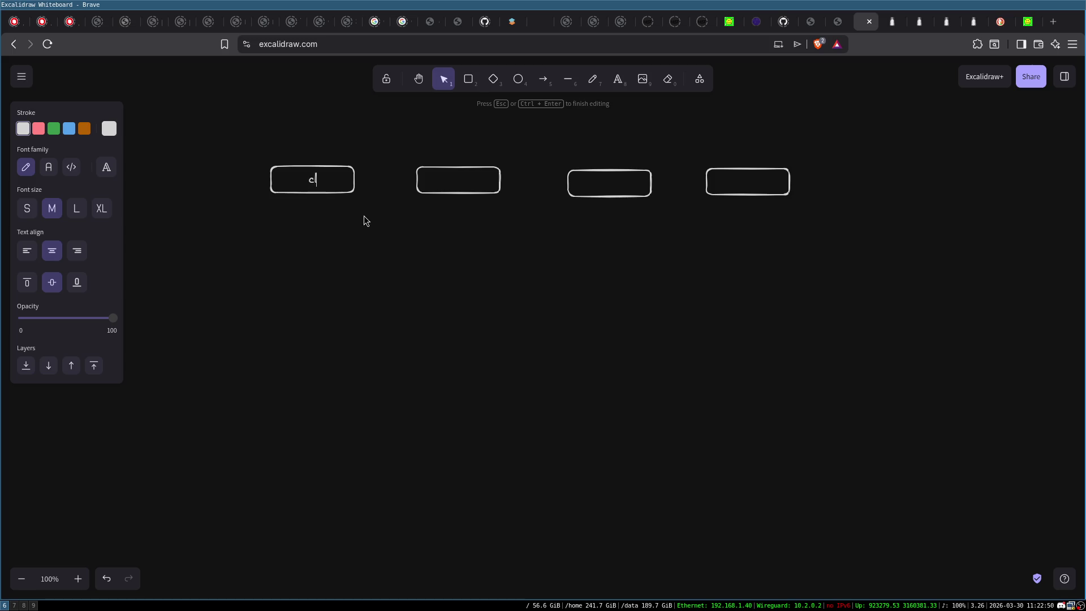
double_click(453, 185)
type("cl15-31")
double_click(602, 183)
type("63")
double_click(721, 181)
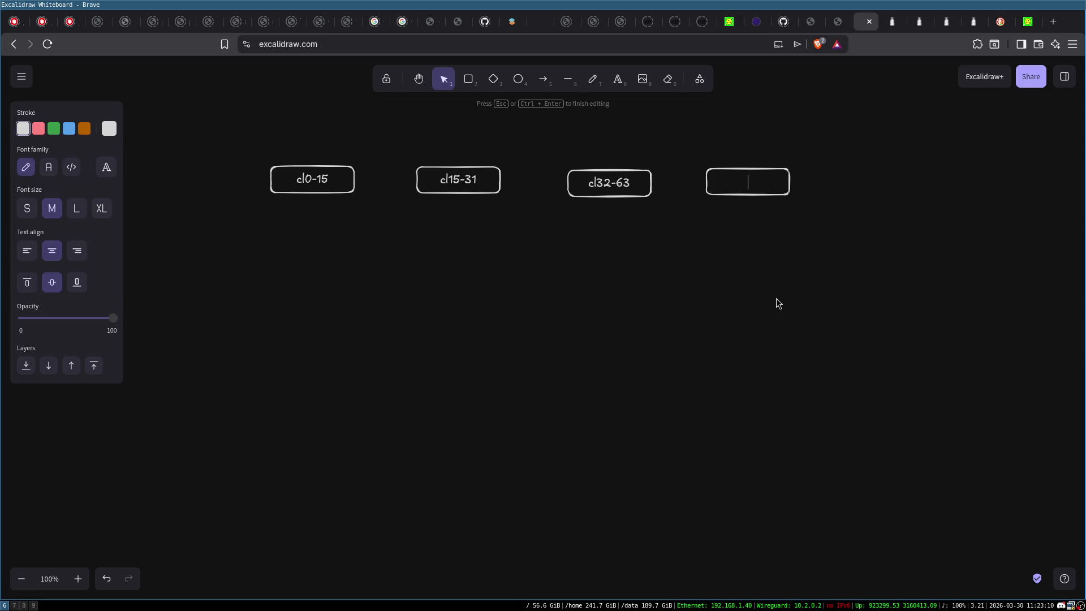
type("cl64")
Step: Correct the third and fourth box labels to cl32-47 and cl48-63
left_click(624, 186)
double_click(625, 184)
type("47")
left_click(759, 180)
double_click(759, 180)
type("cl-")
type("48-")
type("63")
left_click(762, 272)
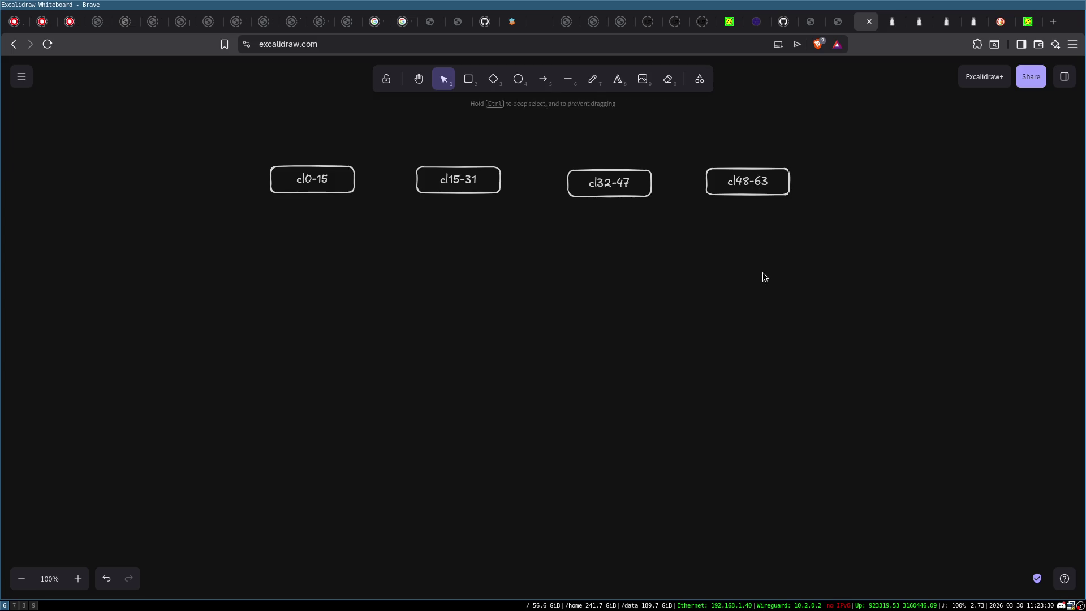
Step: Add the titles Slice1 through Slice4 above the four boxes
double_click(311, 134)
type("Slice2")
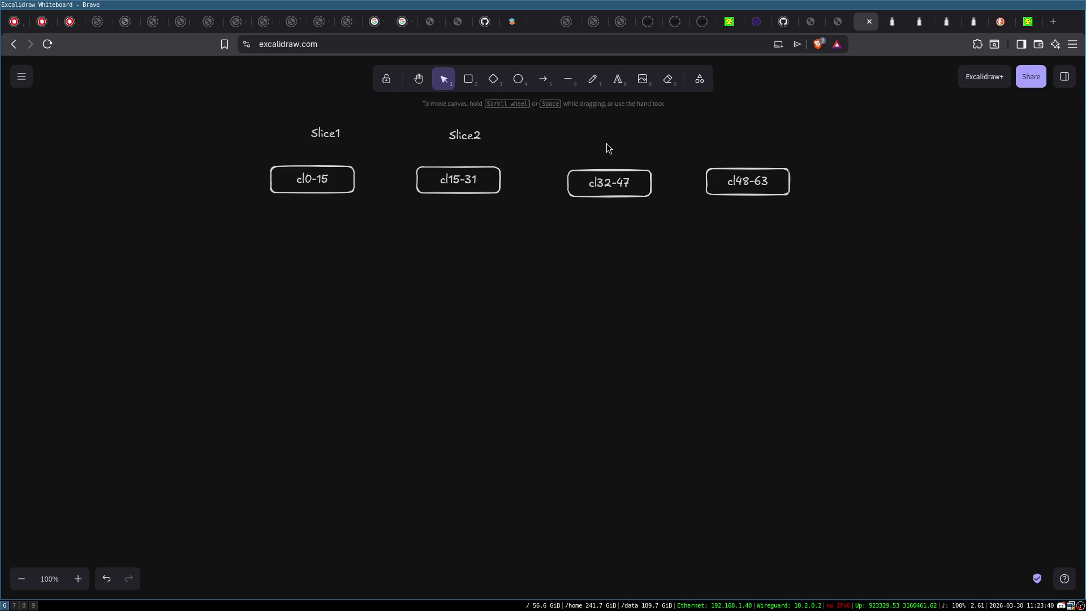
double_click(607, 144)
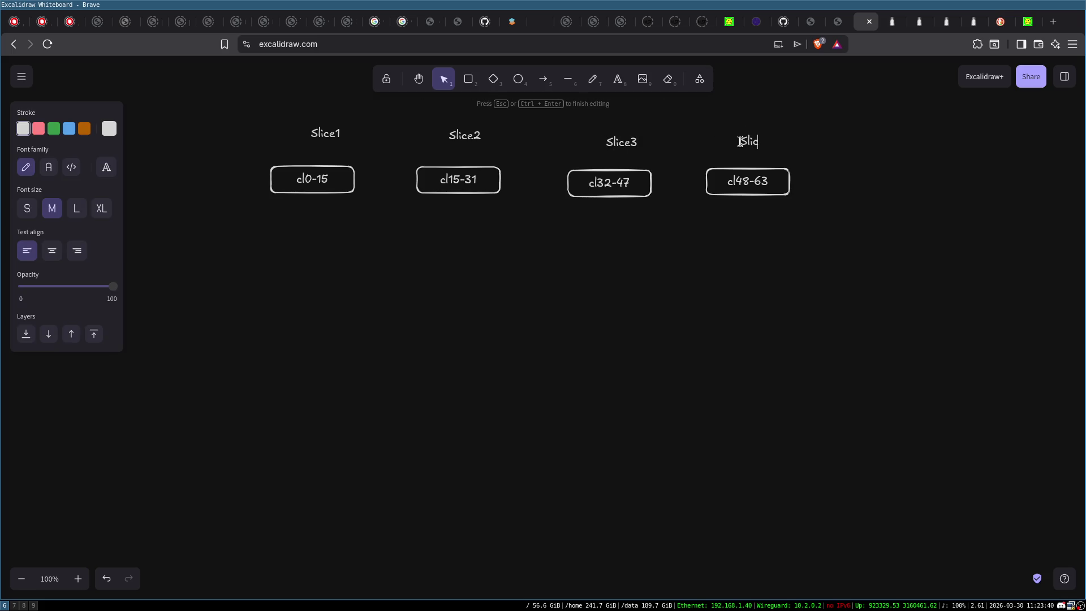
left_click(684, 264)
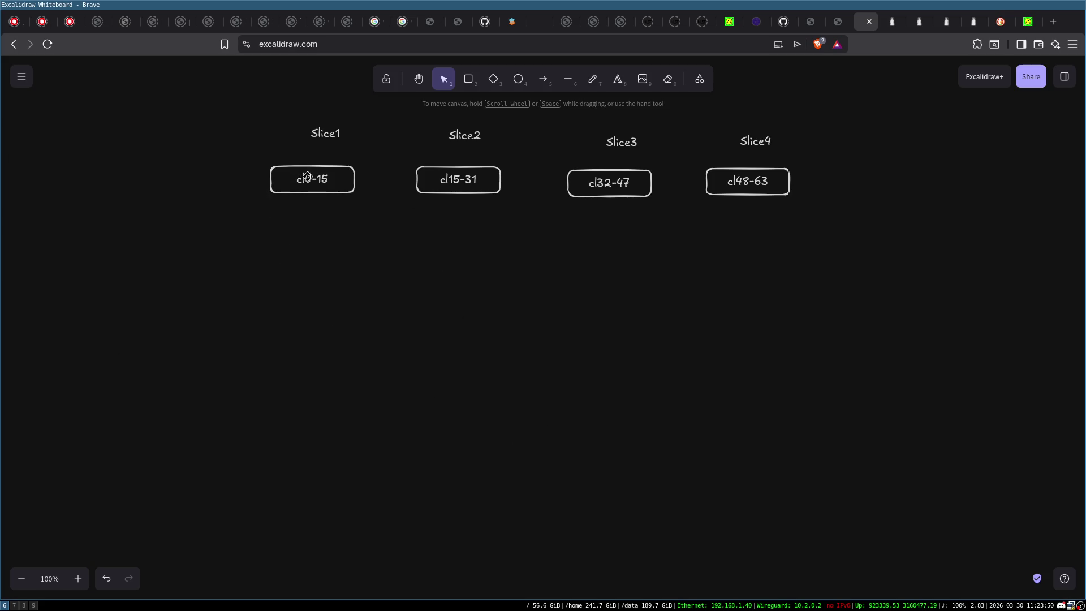
Step: Draw a wide box below the slices labelled HashFunction
left_click_drag(259, 151, 337, 192)
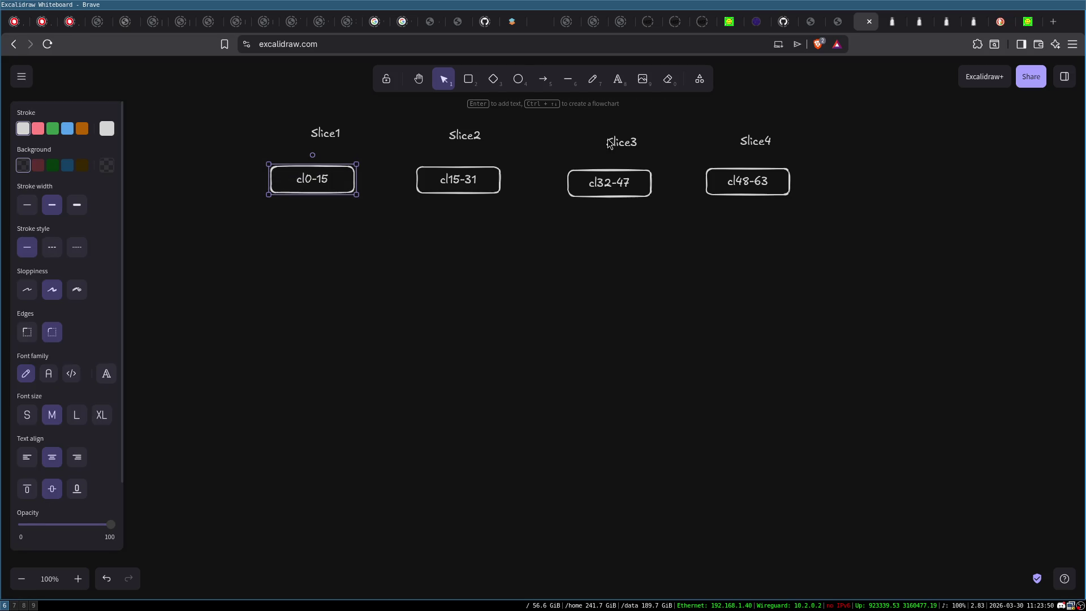
left_click(468, 79)
mouse_move(467, 288)
left_mouse_down()
mouse_move(621, 328)
mouse_move(684, 314)
left_mouse_up()
left_click_drag(615, 306, 567, 339)
double_click(566, 338)
type("HashFunction")
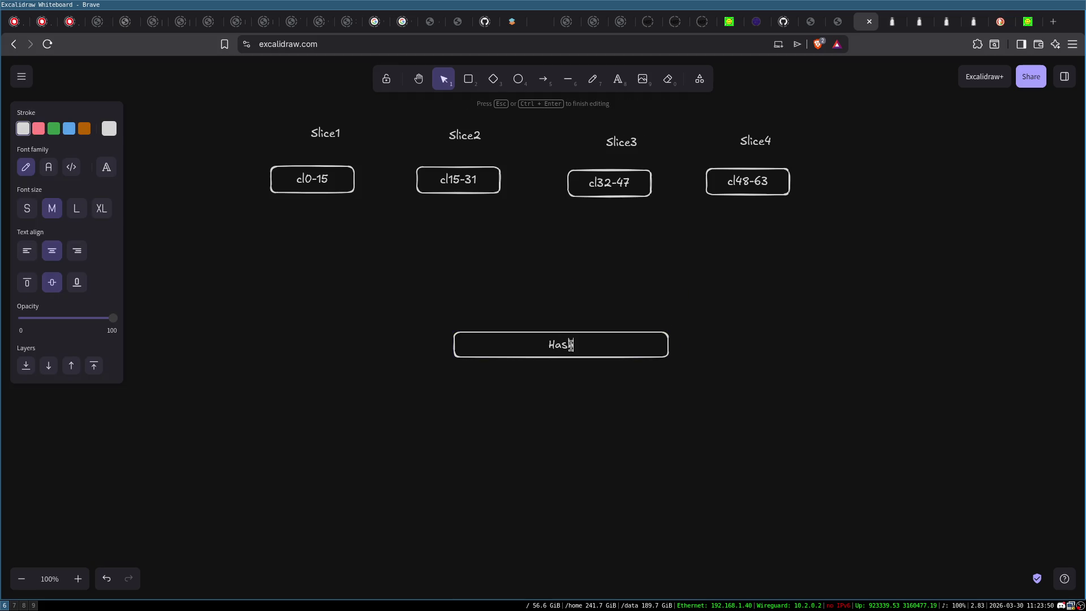
left_click(783, 320)
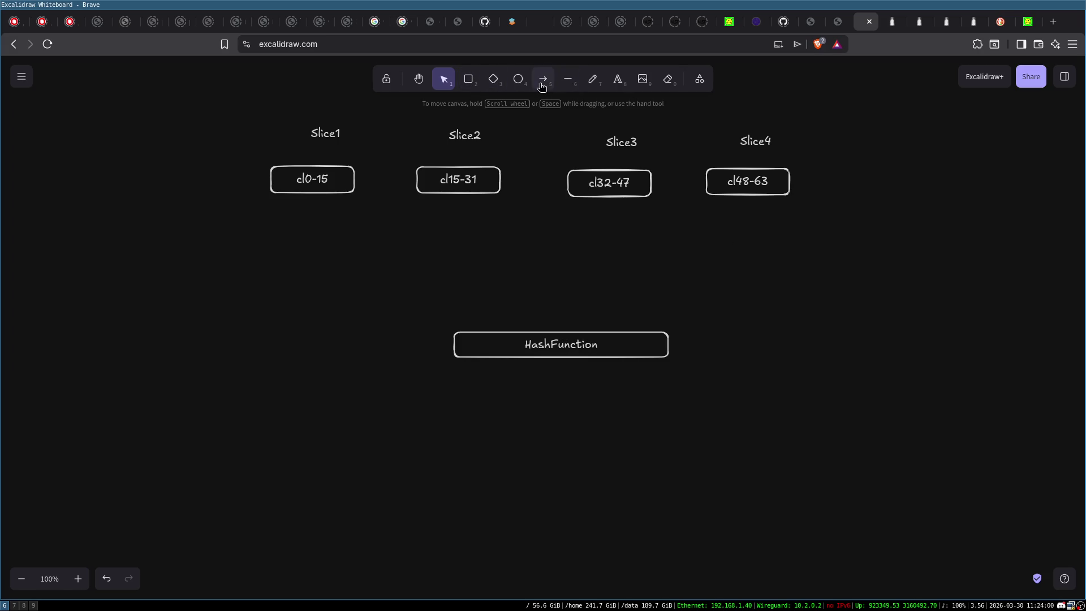
Step: Draw an arrow up into the HashFunction box with a 'DRAM @' label at its tail
left_click(542, 84)
left_click_drag(568, 502, 563, 363)
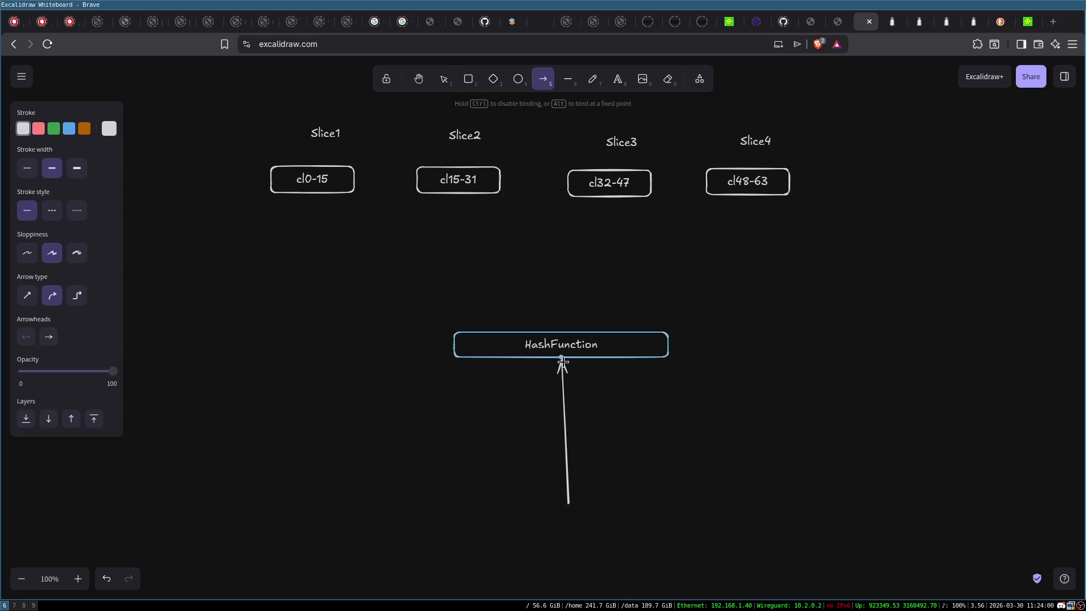
double_click(572, 517)
type("DRAM @")
left_click(710, 413)
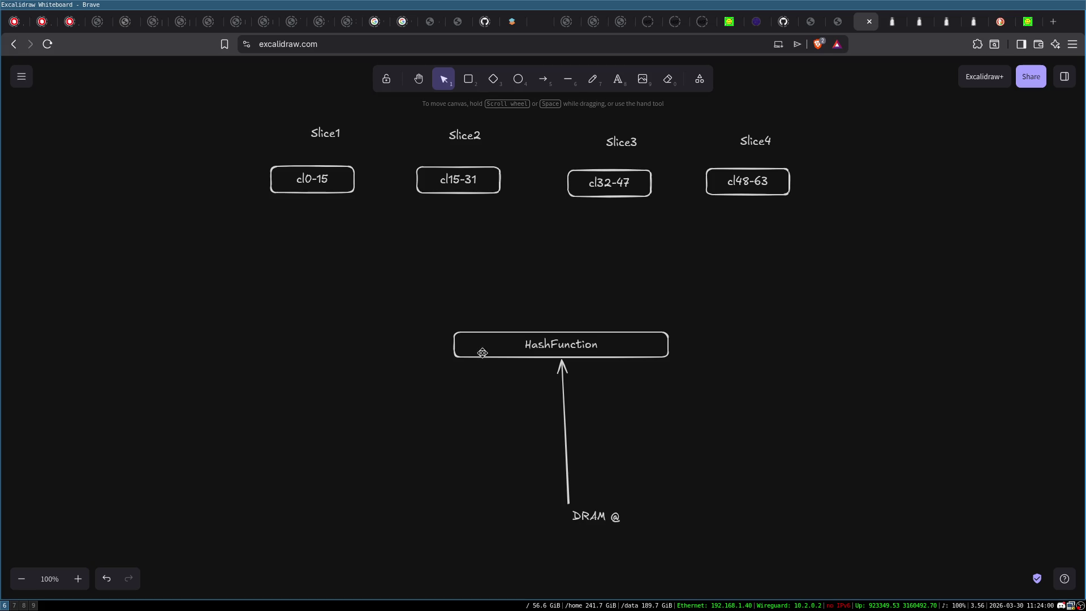
left_click(540, 348)
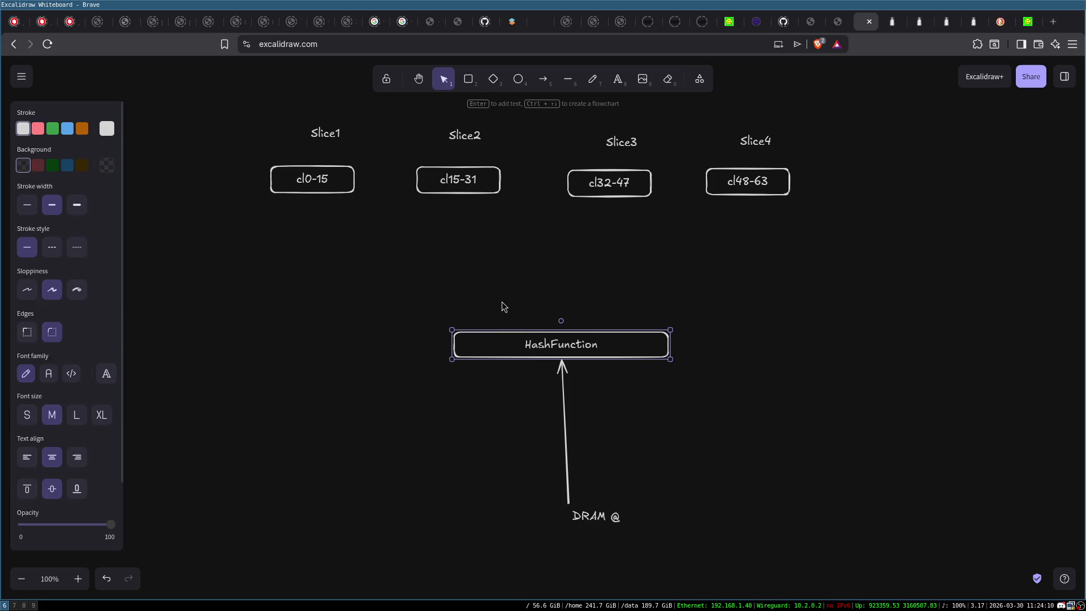
left_click_drag(467, 296, 549, 315)
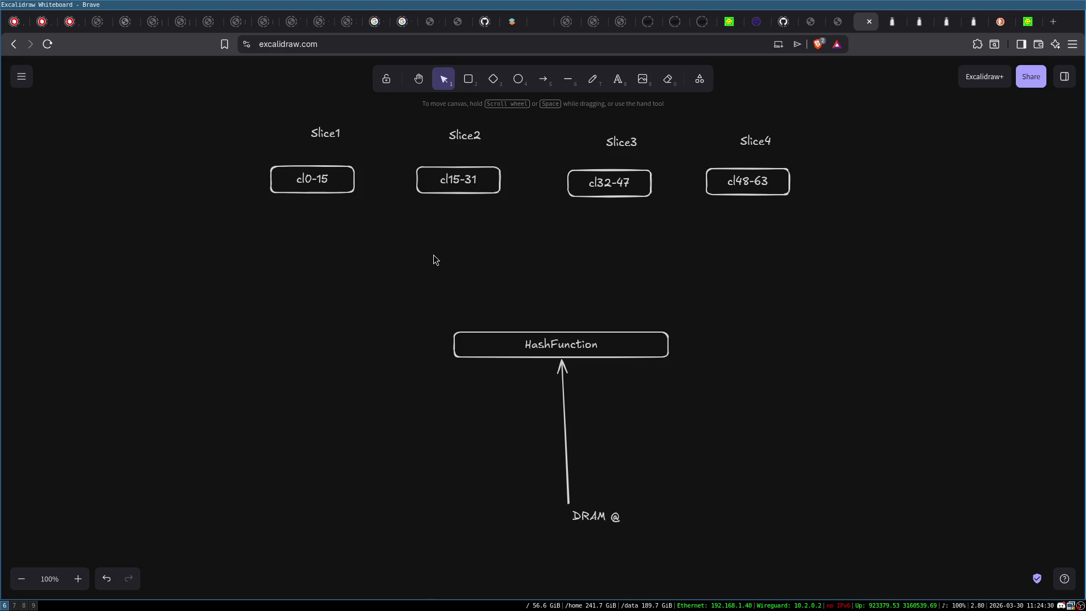
left_click(1028, 21)
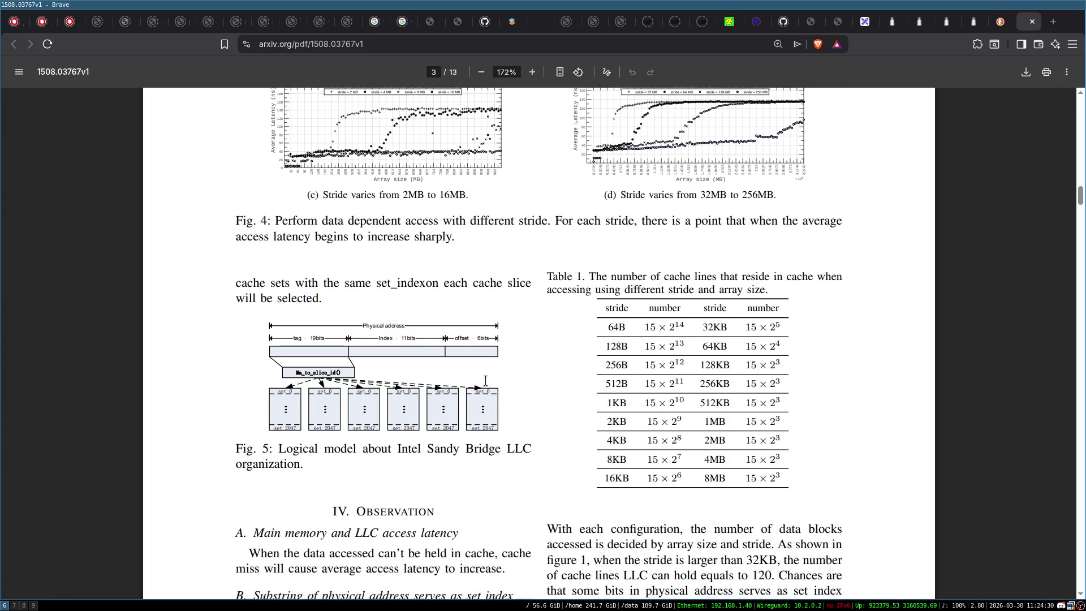
Step: Scroll the arXiv PDF past Table 2's processor parameters to page 4
scroll(386, 304, "down", 2)
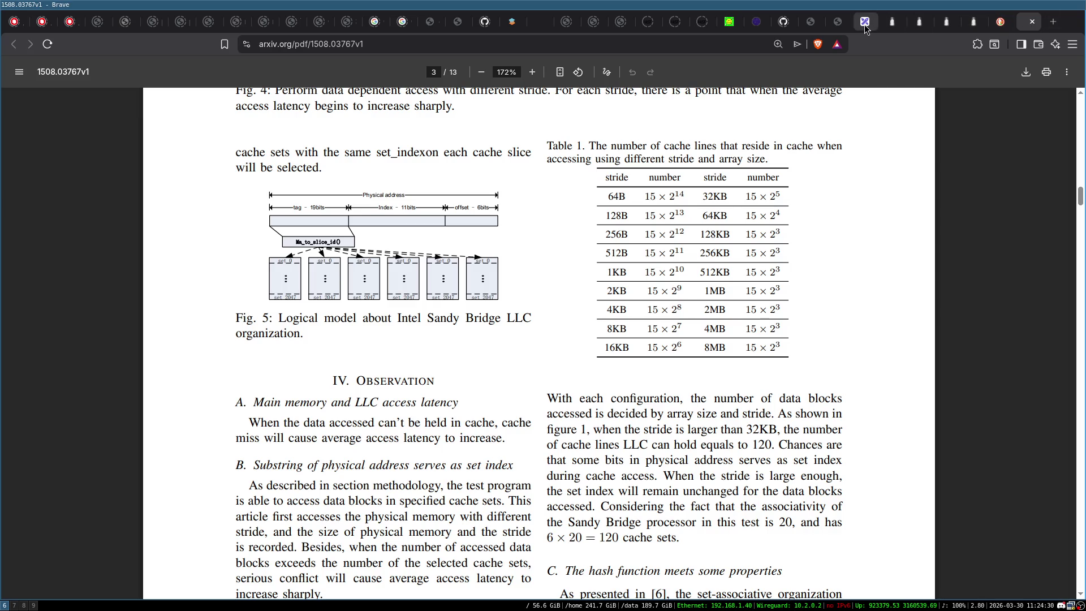
scroll(562, 259, "down", 1)
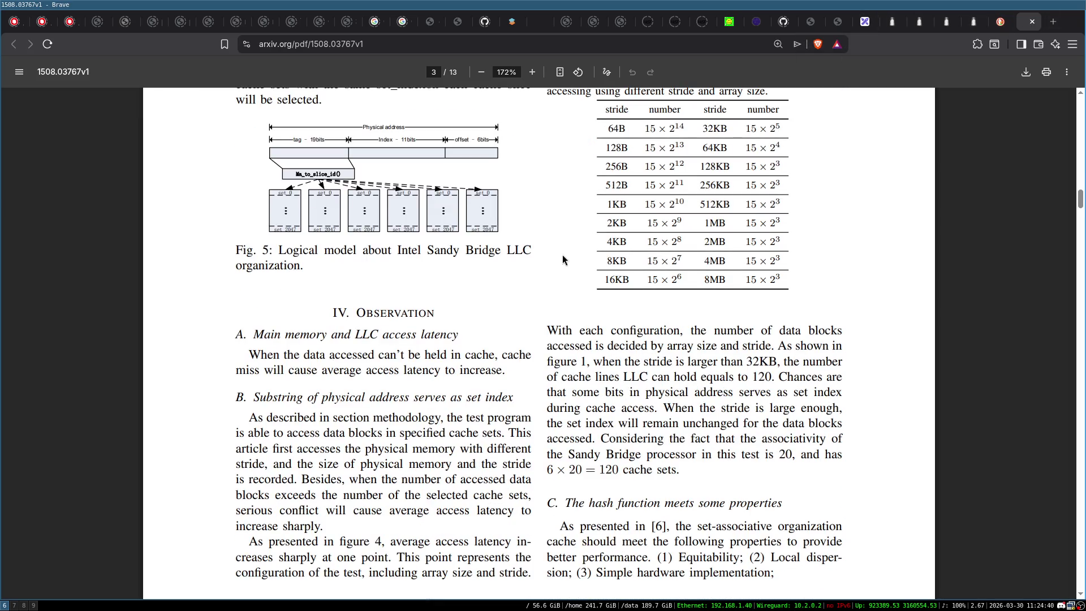
scroll(562, 260, "down", 7)
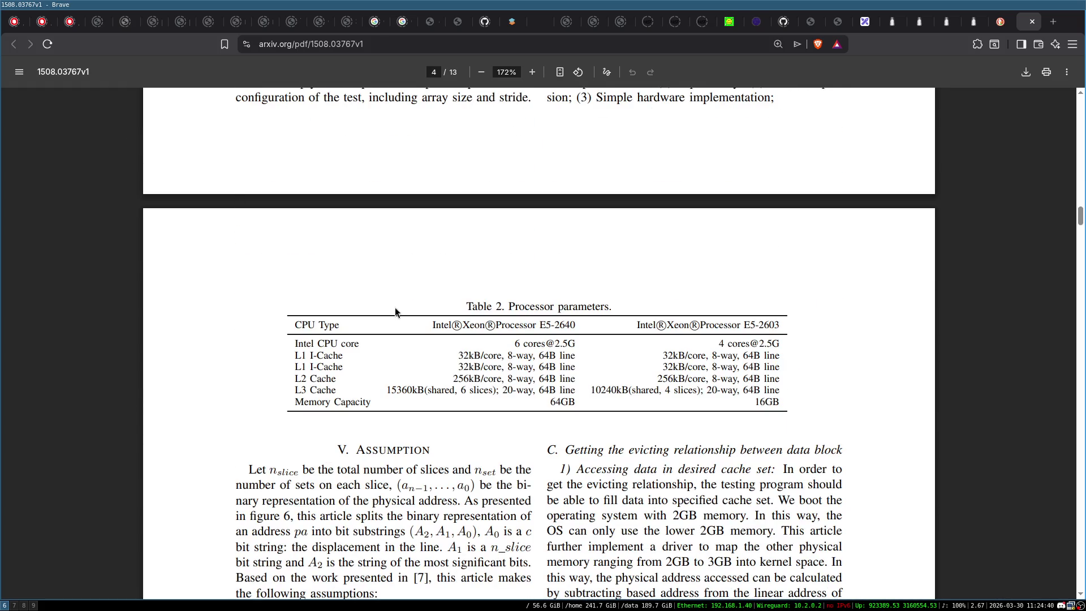
scroll(395, 307, "down", 2)
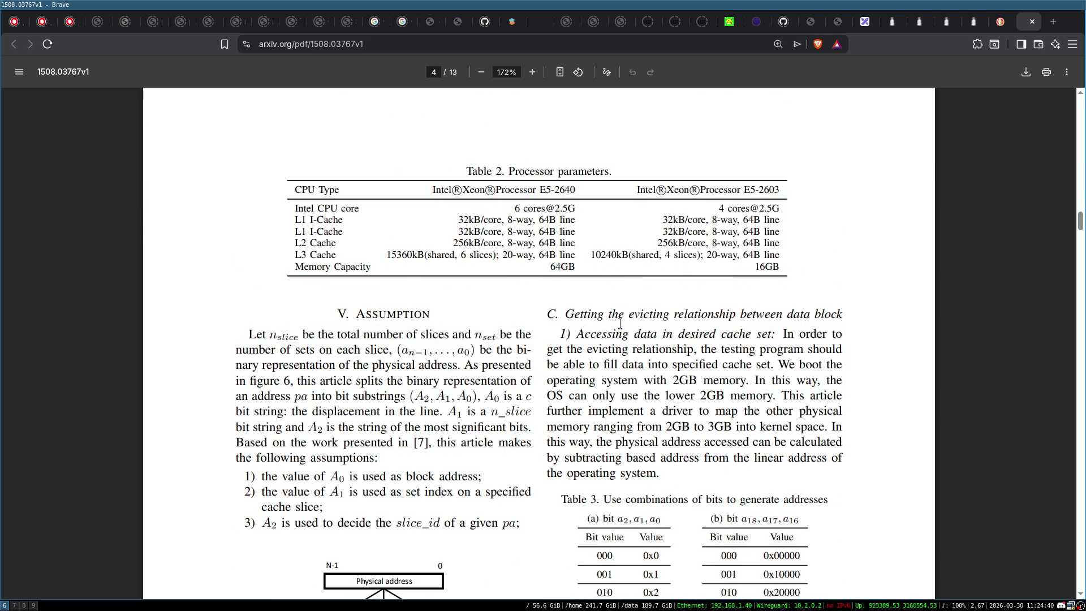
scroll(620, 324, "down", 5)
scroll(595, 305, "down", 5)
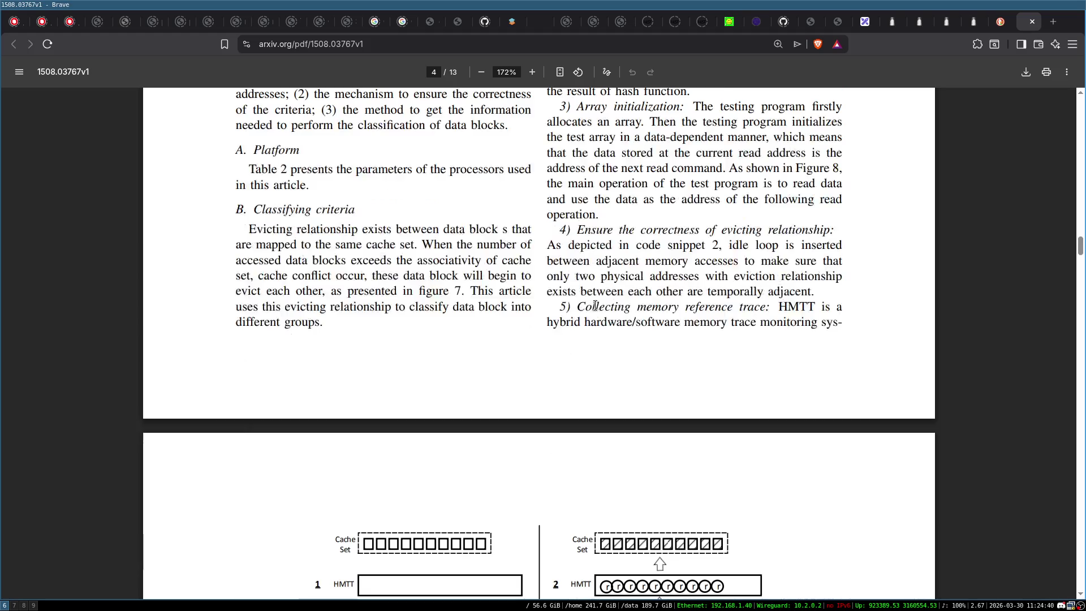
scroll(595, 305, "up", 4)
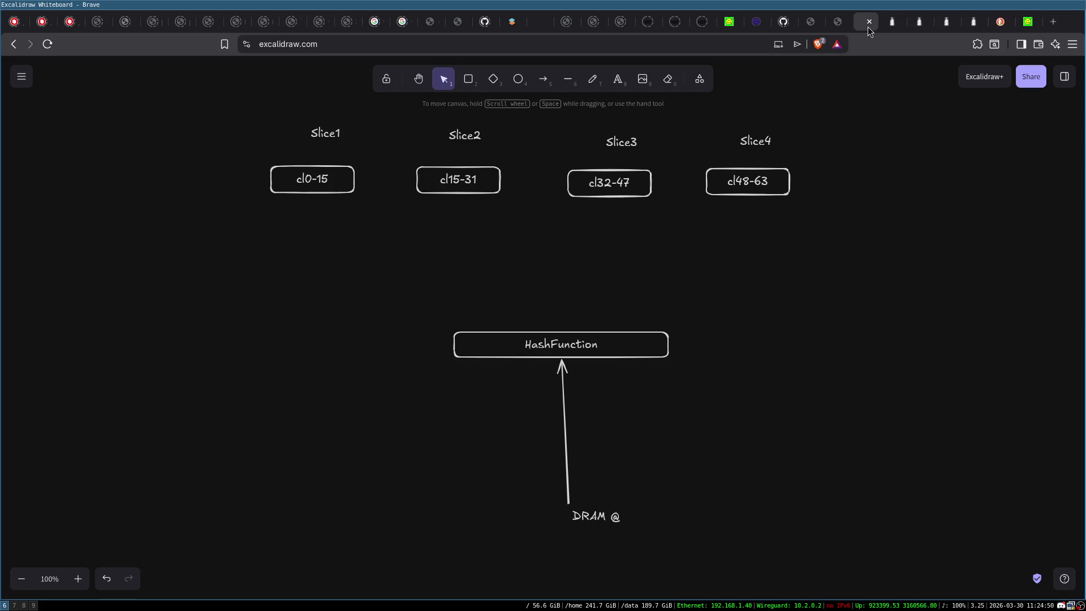
Step: Duplicate the cl0-15 box directly below it and relabel the copy cl64-79
left_click(869, 22)
left_click_drag(231, 114, 928, 237)
left_click(903, 299)
left_click(302, 180)
left_click_drag(302, 180, 302, 226)
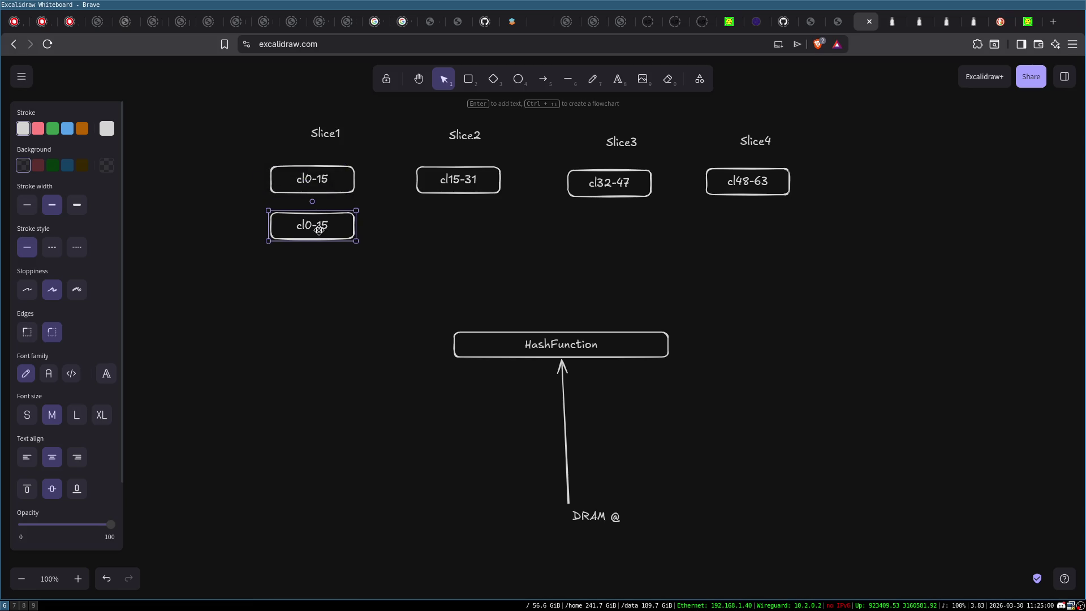
double_click(322, 226)
key("BackSpace")
key("BackSpace")
key("BackSpace")
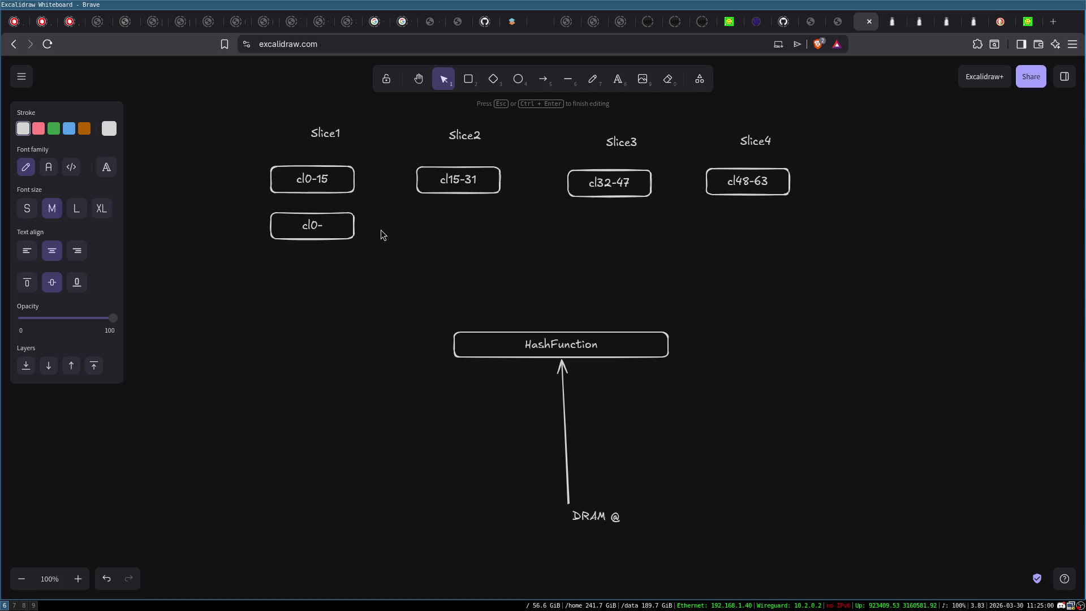
type("64-")
type("79")
key("Escape")
Step: Copy the cl64-79 box under cl15-31 and relabel it cl80-95
mouse_move(349, 227)
left_mouse_down("alt")
mouse_move(557, 232)
mouse_move(486, 228)
left_mouse_up("alt")
double_click(486, 228)
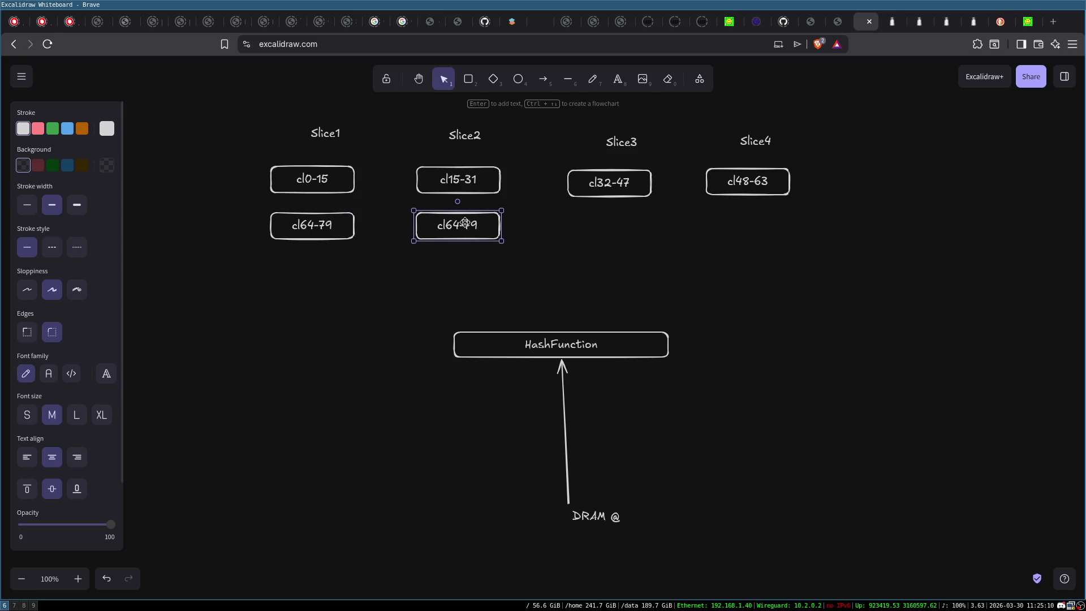
key("BackSpace")
key("BackSpace")
type("80")
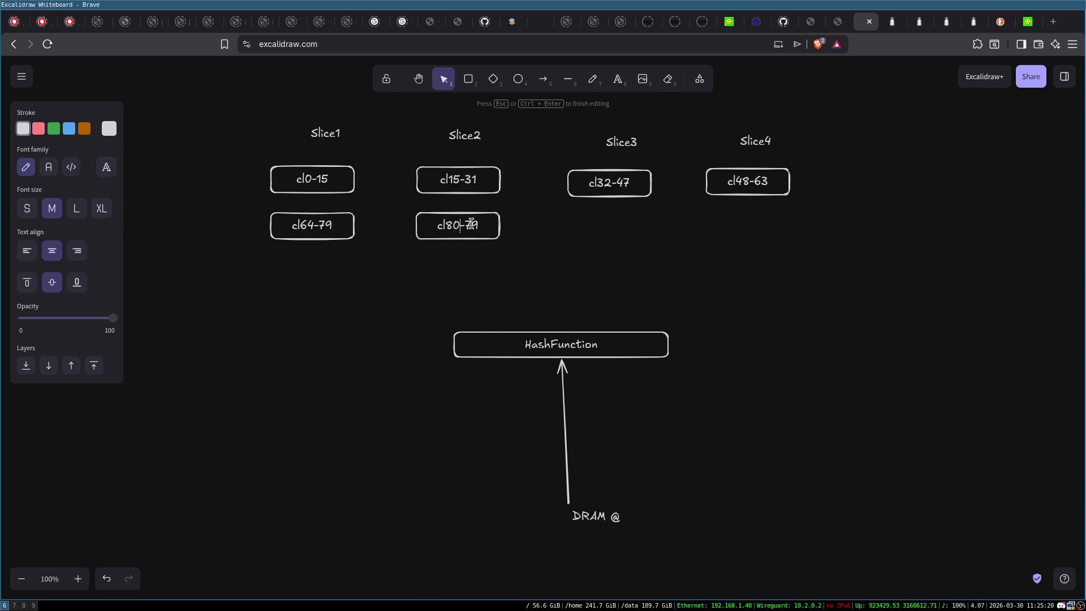
key("BackSpace")
key("BackSpace")
type("95")
left_click(666, 232)
Step: Draw a short downward arrow to the left of the cl0-15 box
mouse_move(216, 150)
left_mouse_down()
mouse_move(309, 181)
mouse_move(843, 204)
left_mouse_up()
left_click(205, 140)
mouse_move(217, 157)
left_mouse_down()
mouse_move(260, 175)
mouse_move(817, 218)
left_mouse_up()
left_click(560, 344)
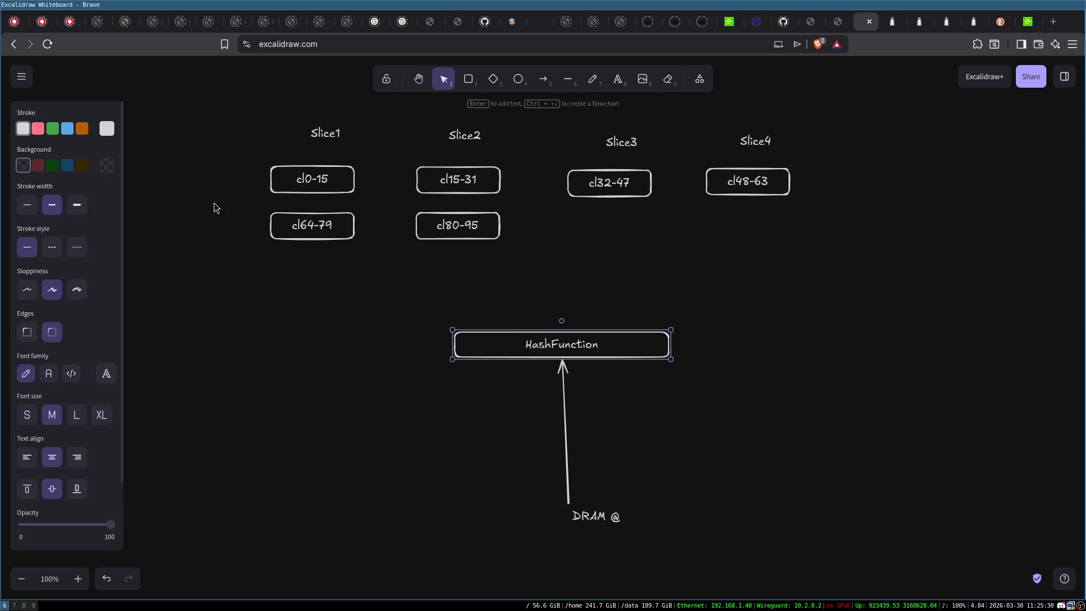
left_click(267, 169)
left_click(543, 79)
left_click_drag(253, 166, 253, 196)
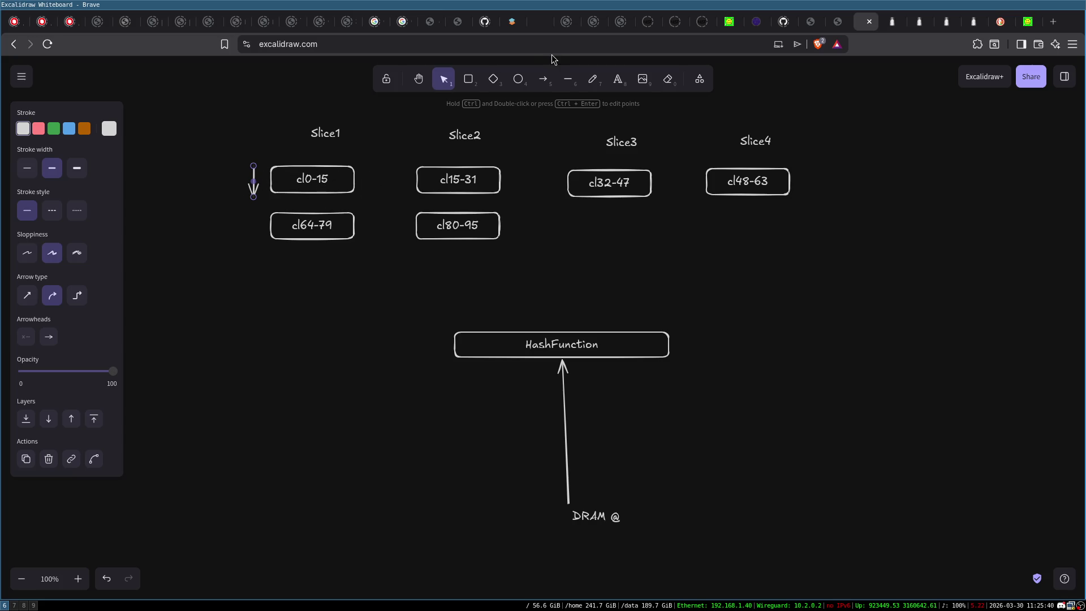
Step: Draw a long horizontal arrow from Slice1 across to Slice4
key("a")
left_click_drag(263, 151, 806, 153)
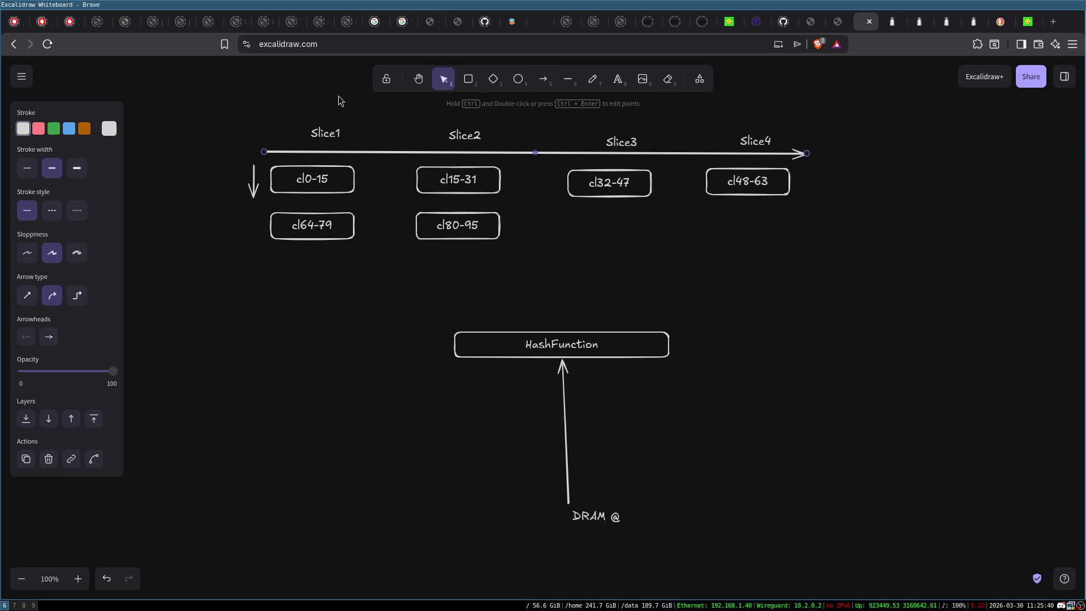
mouse_move(207, 107)
left_mouse_down()
mouse_move(842, 443)
mouse_move(843, 535)
left_mouse_up()
scroll(687, 399, "up", 3)
scroll(667, 380, "down", 2)
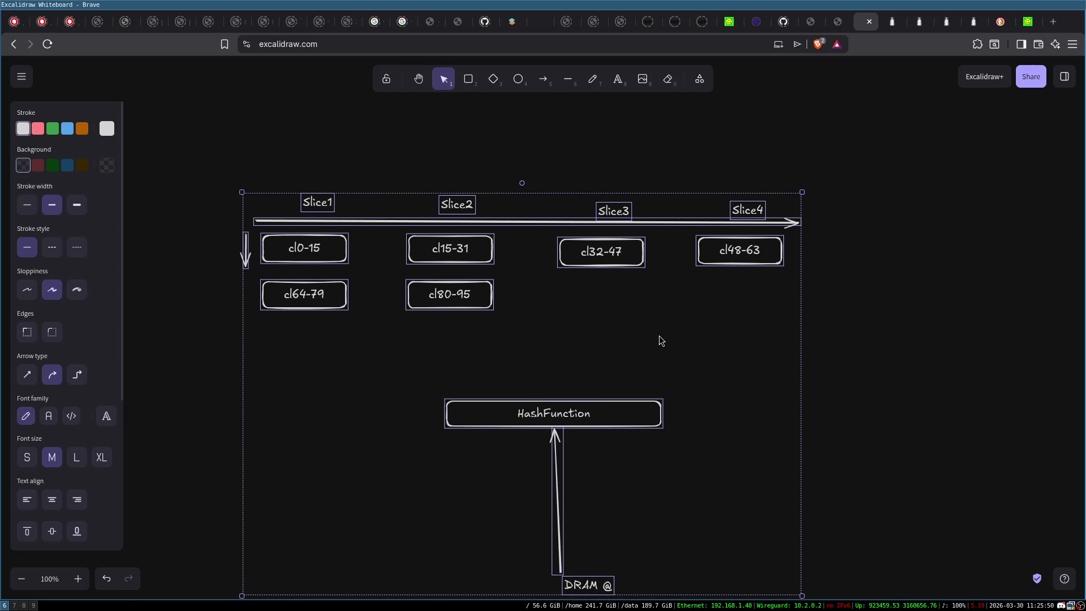
left_click(811, 256)
Step: Draw a small ellipse above the Slice1 column labelled Cor1
left_click(518, 79)
mouse_move(263, 83)
left_mouse_down()
mouse_move(368, 134)
mouse_move(294, 97)
left_mouse_up()
key("Return")
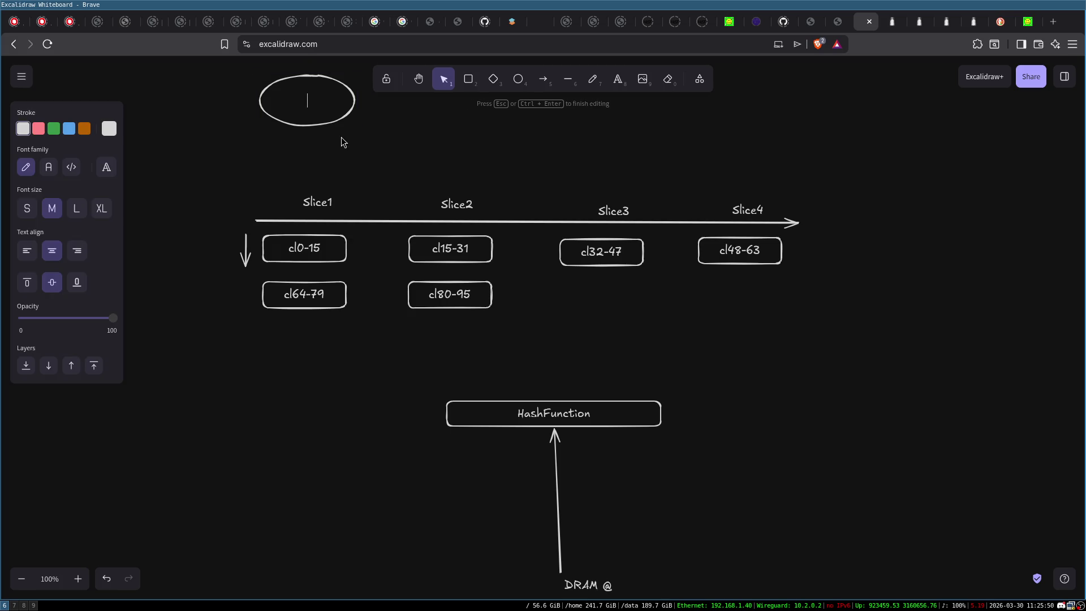
type("Cor31")
key("BackSpace")
key("BackSpace")
type("1")
left_click(307, 153)
Step: Draw an arrow from the Cor1 ellipse down to Slice1
left_click(539, 88)
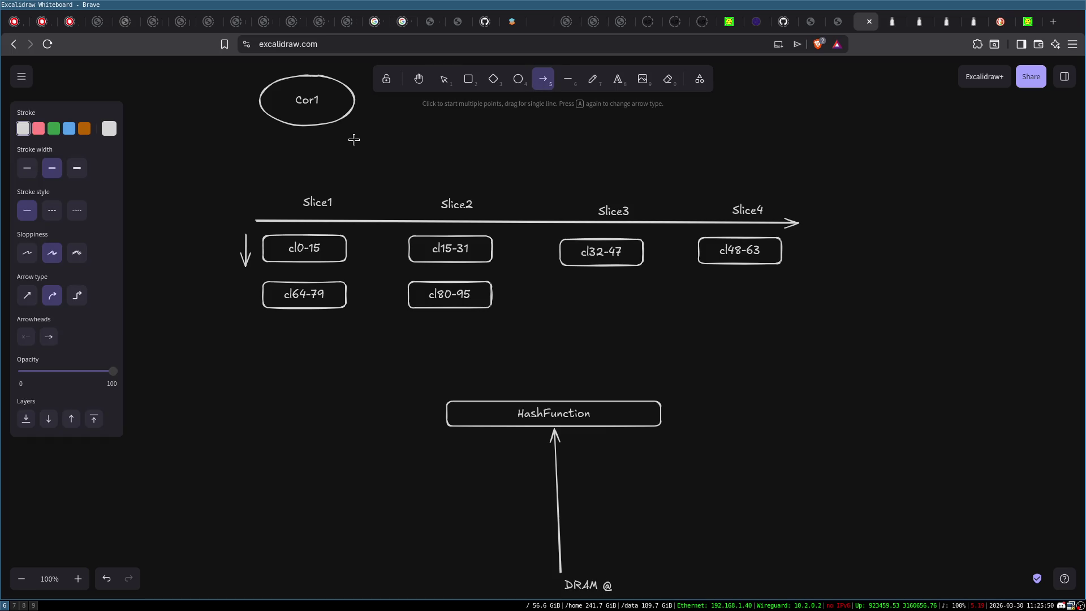
left_click_drag(303, 126, 305, 191)
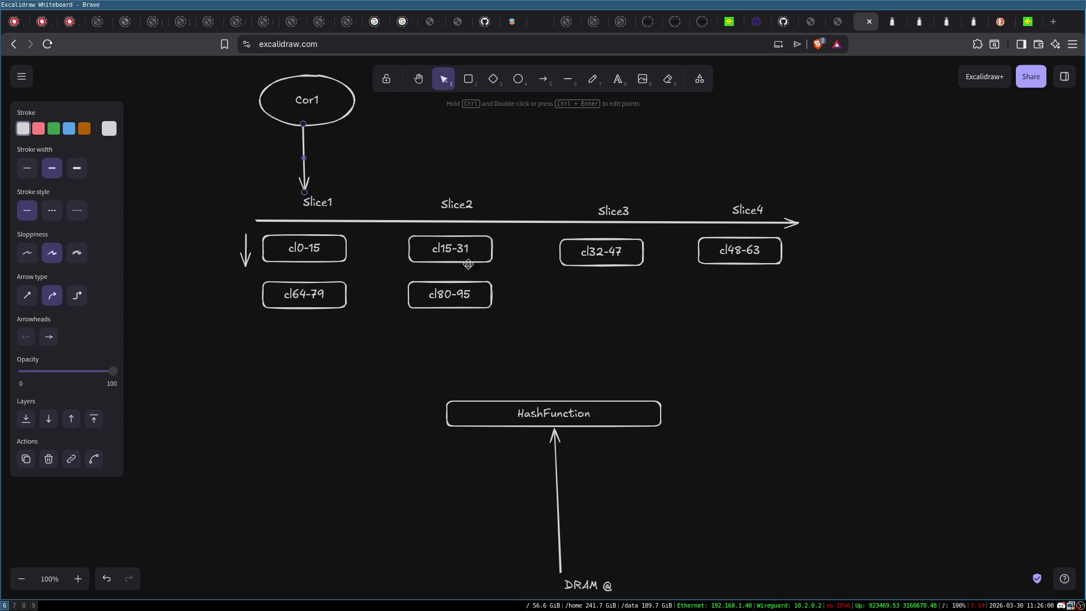
left_click(595, 258)
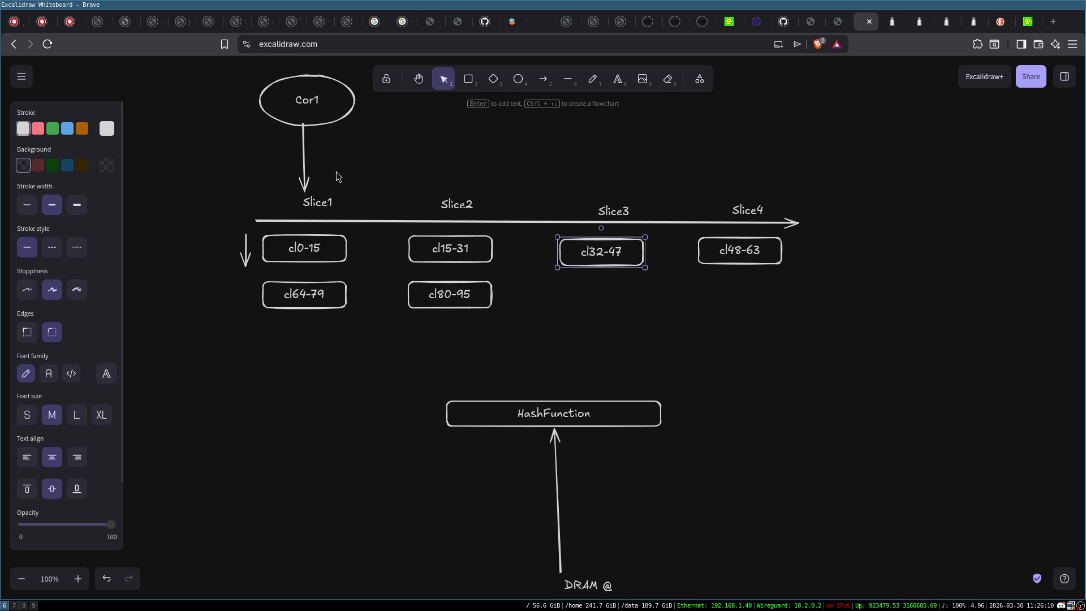
Step: Select the cl0-15, cl15-31, cl32-47 and cl48-63 boxes in turn
left_click(313, 251)
left_click(456, 257)
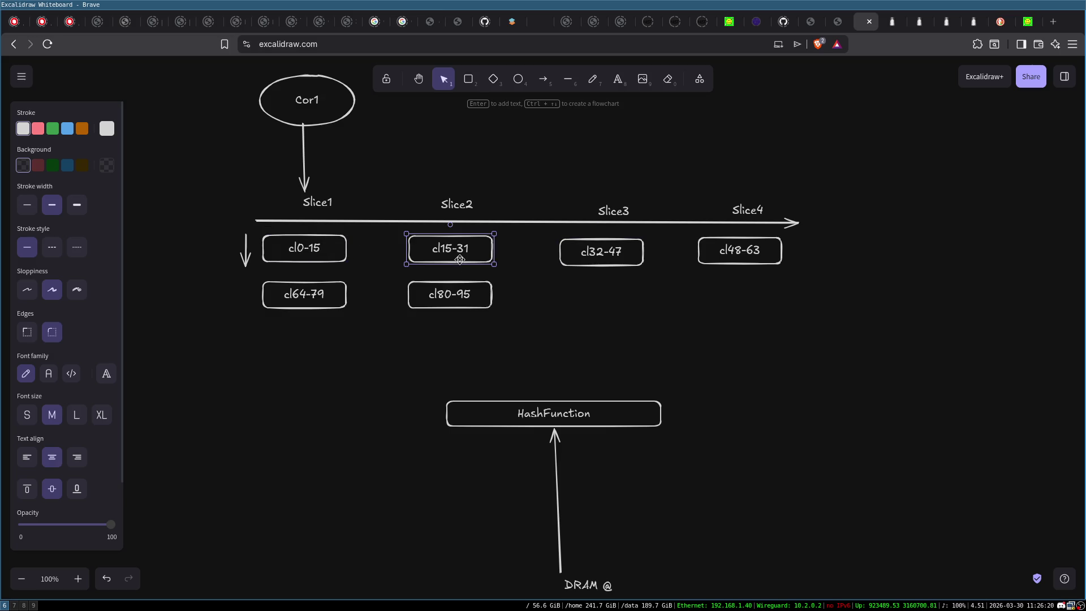
left_click(629, 251)
left_click(749, 252)
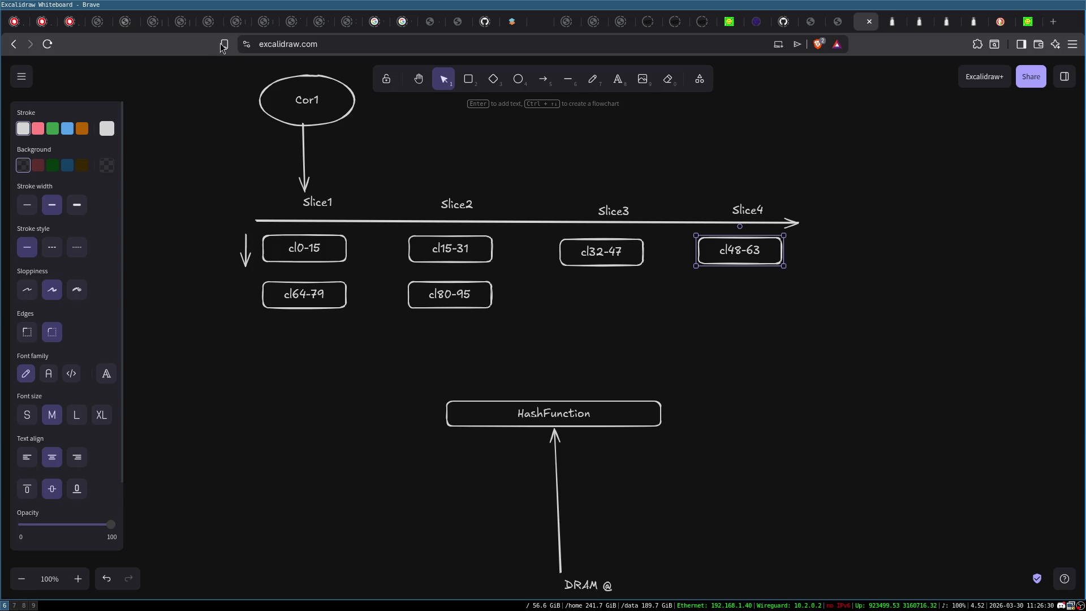
Step: Insert the missing 'e' so the ellipse label reads Core1
left_click(311, 103)
double_click(311, 103)
left_click(310, 103)
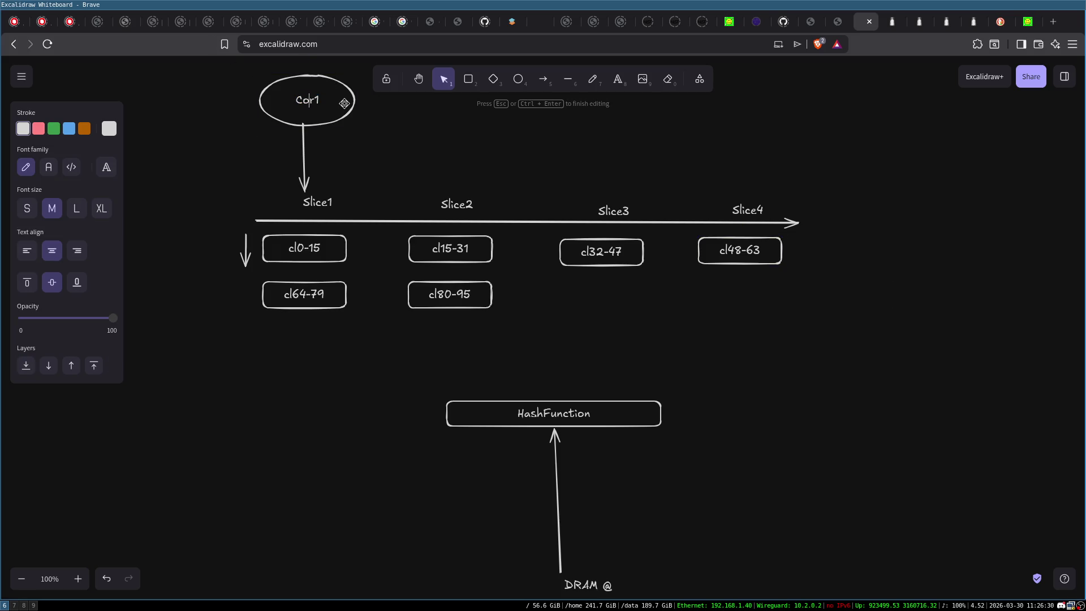
type("e")
left_click(422, 138)
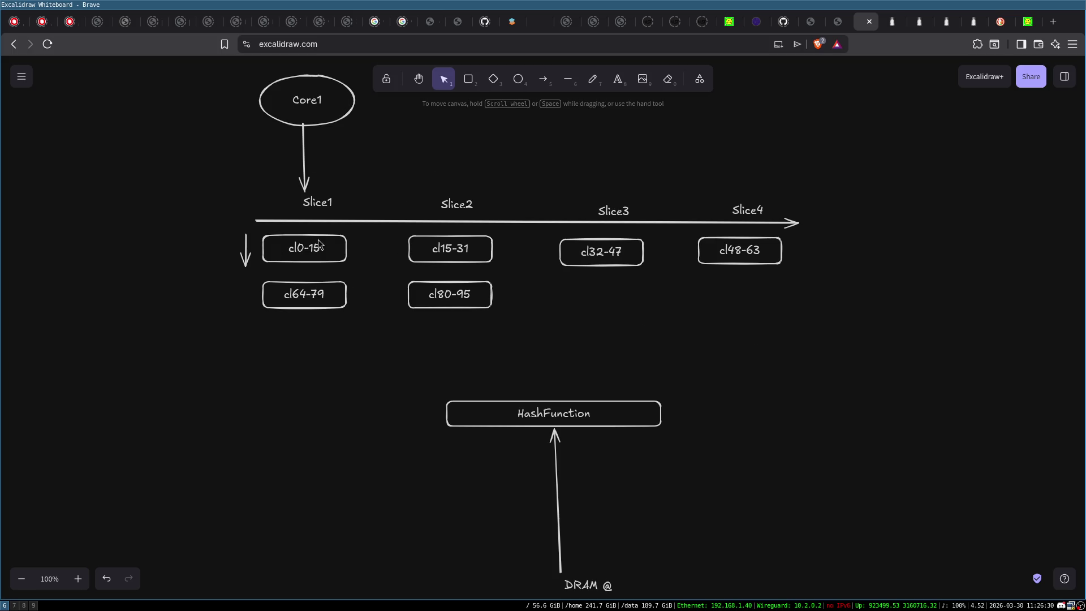
Step: Select the Core1 ellipse, cl0-15 box, Slice2 label and cl15-31 box to check the layout
left_click(308, 92)
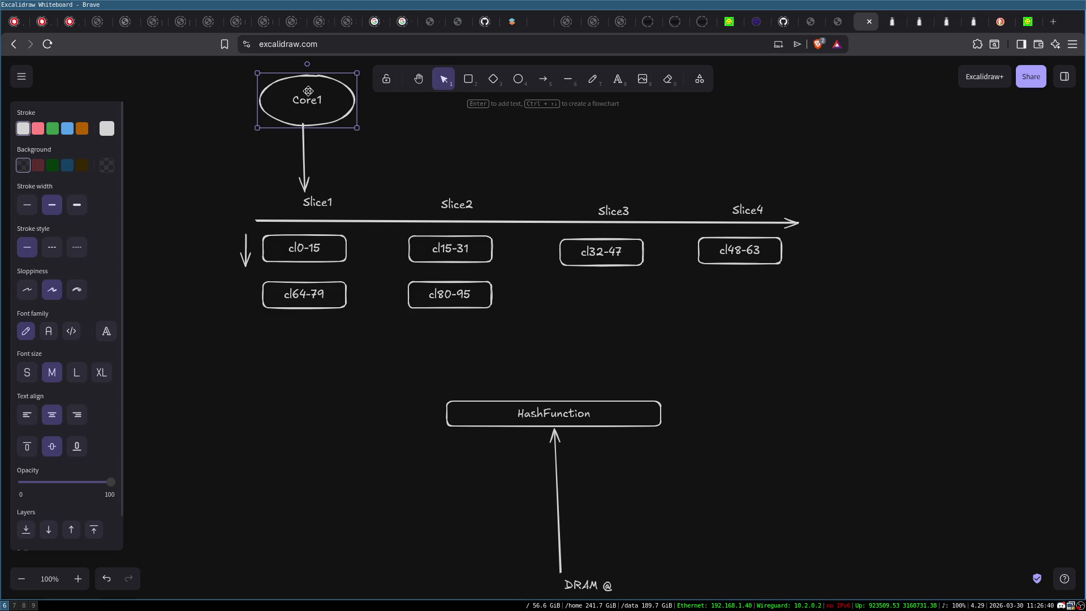
left_click(309, 249)
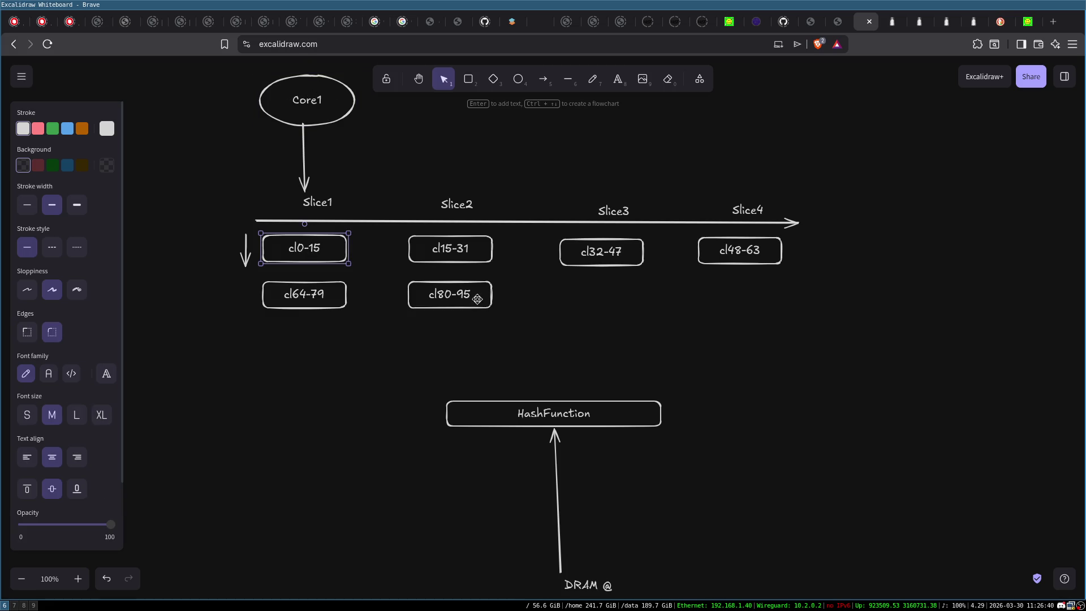
left_click(468, 256)
left_click(458, 207)
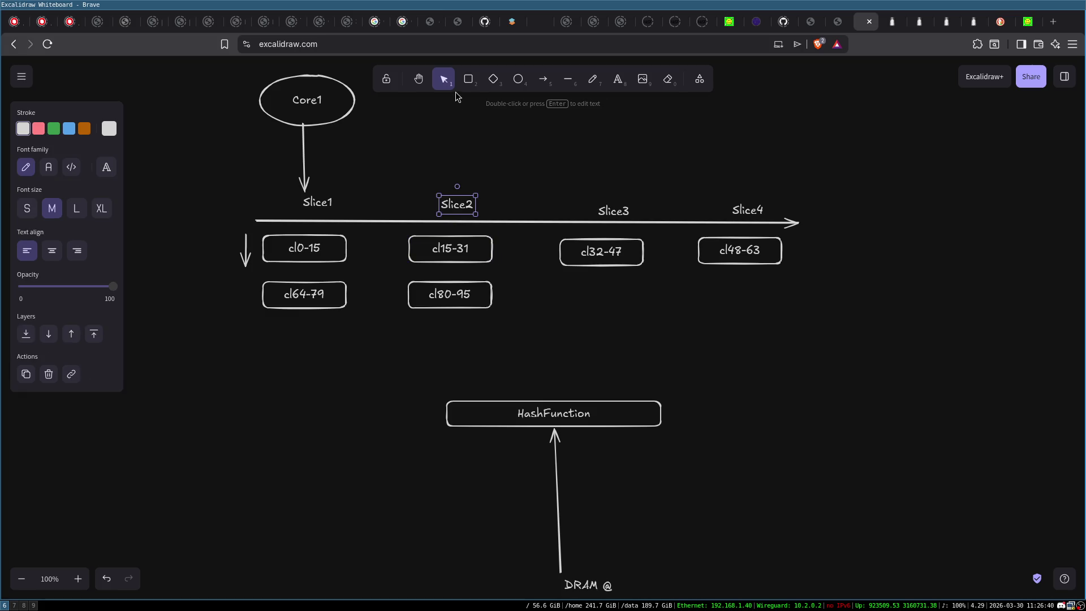
left_click(455, 261)
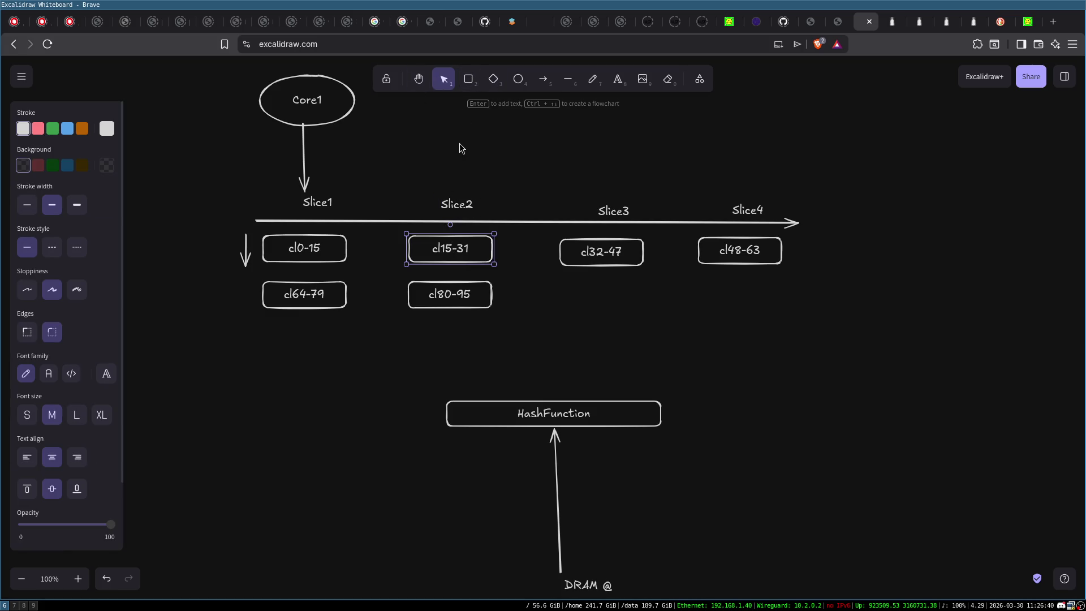
scroll(457, 244, "up", 2)
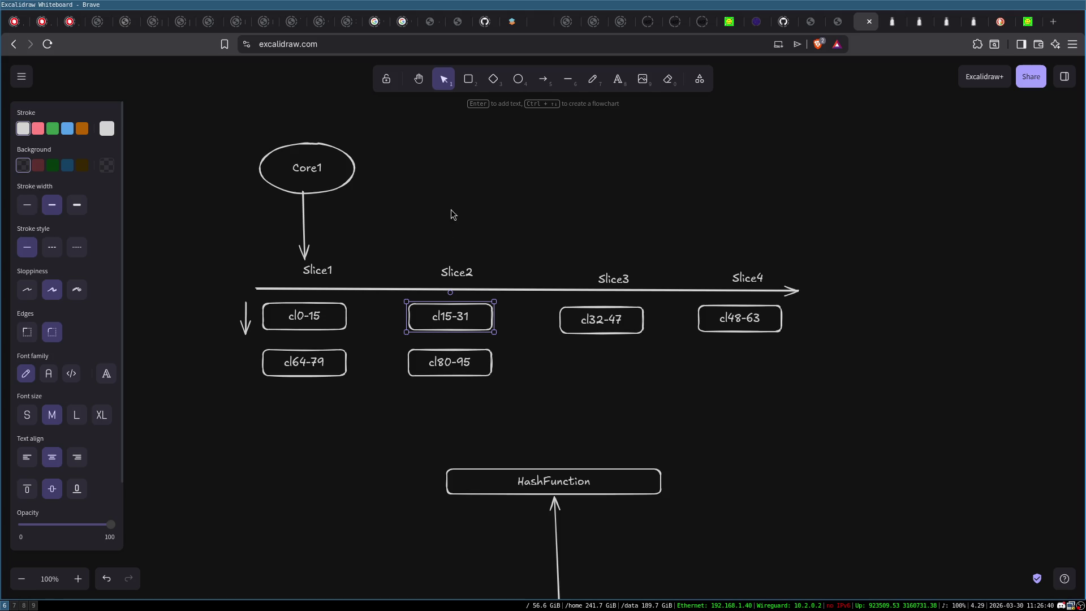
Step: Duplicate the Core1 ellipse above Slice2 and draw an arrow down to Slice2
left_click(327, 164)
left_click_drag(327, 164, 472, 165)
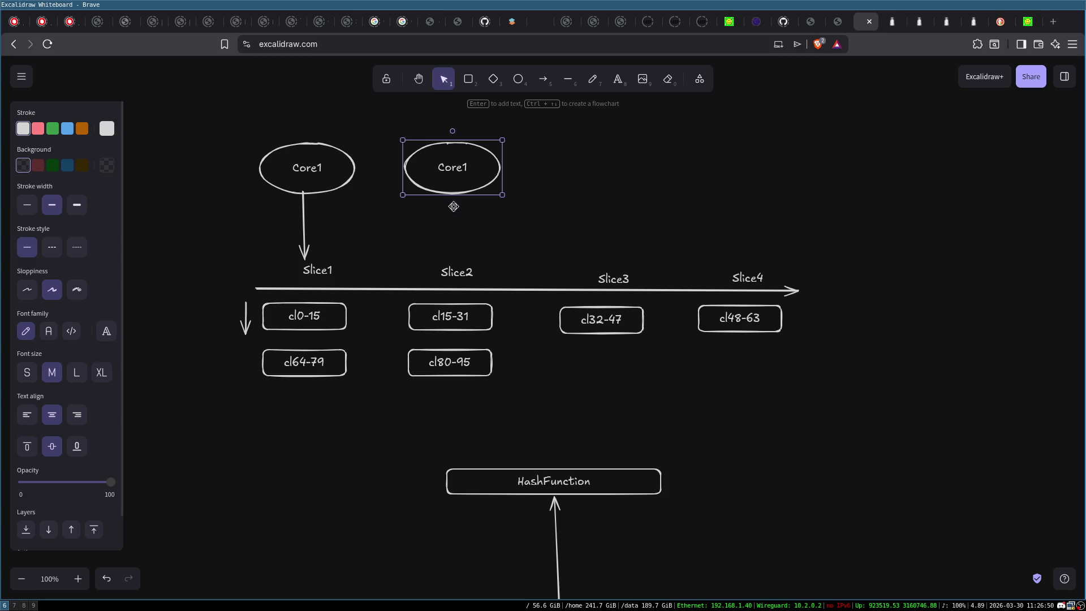
left_click(543, 83)
left_click_drag(454, 193, 457, 263)
left_click(559, 232)
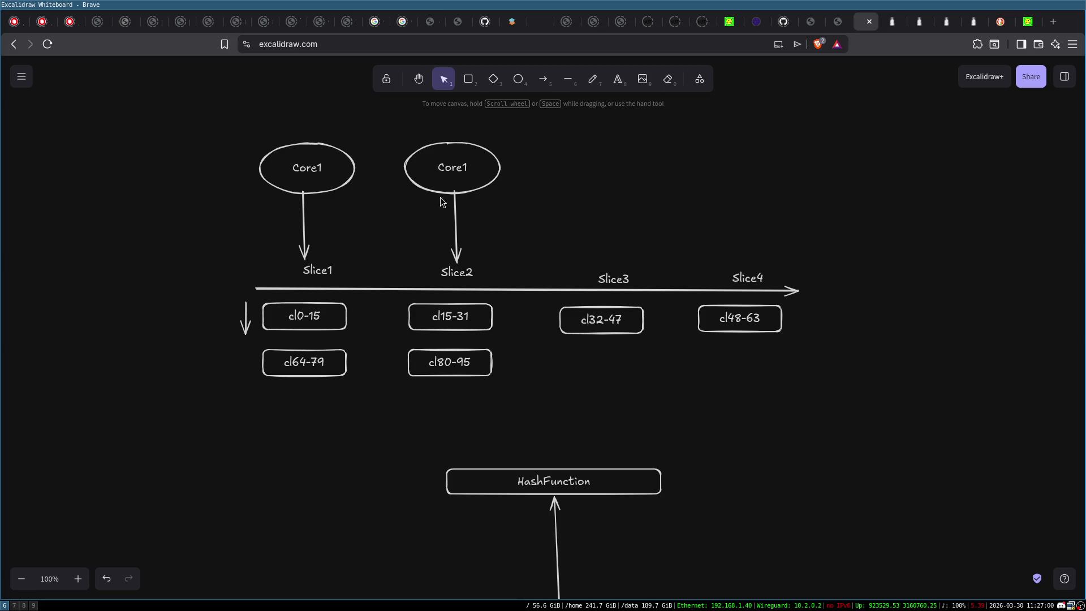
Step: Relabel the copied ellipse Core2, then check the cl15-31 and cl0-15 boxes
double_click(470, 165)
type("Core2")
left_click(422, 180)
left_click(453, 319)
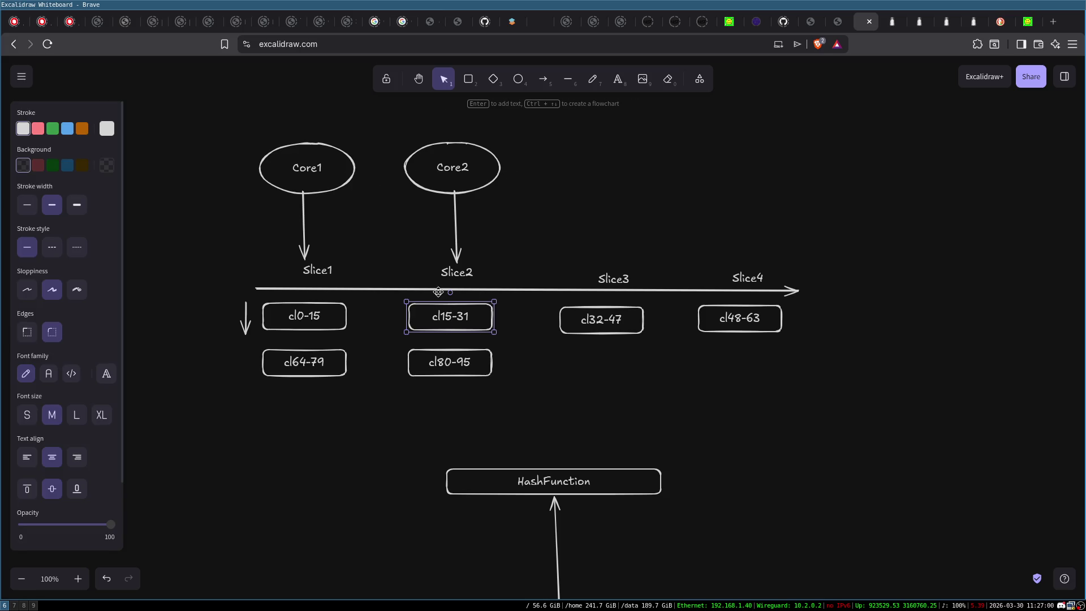
left_click(508, 348)
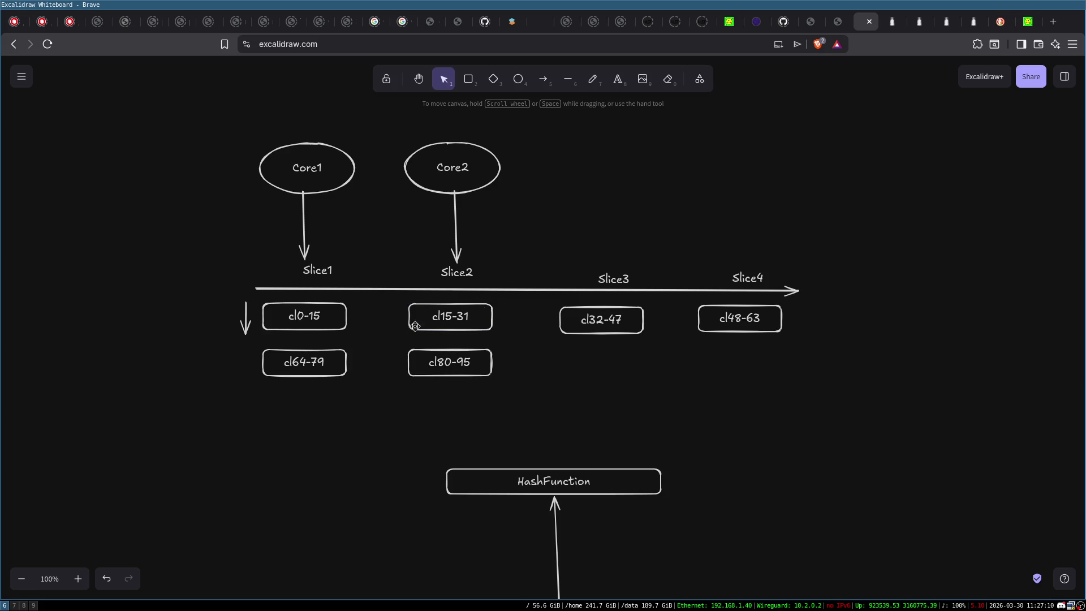
left_click(453, 317)
left_click(319, 314)
Step: Box-select both Core ellipses, then the whole diagram, clearing the selection each time
left_click_drag(225, 133, 842, 215)
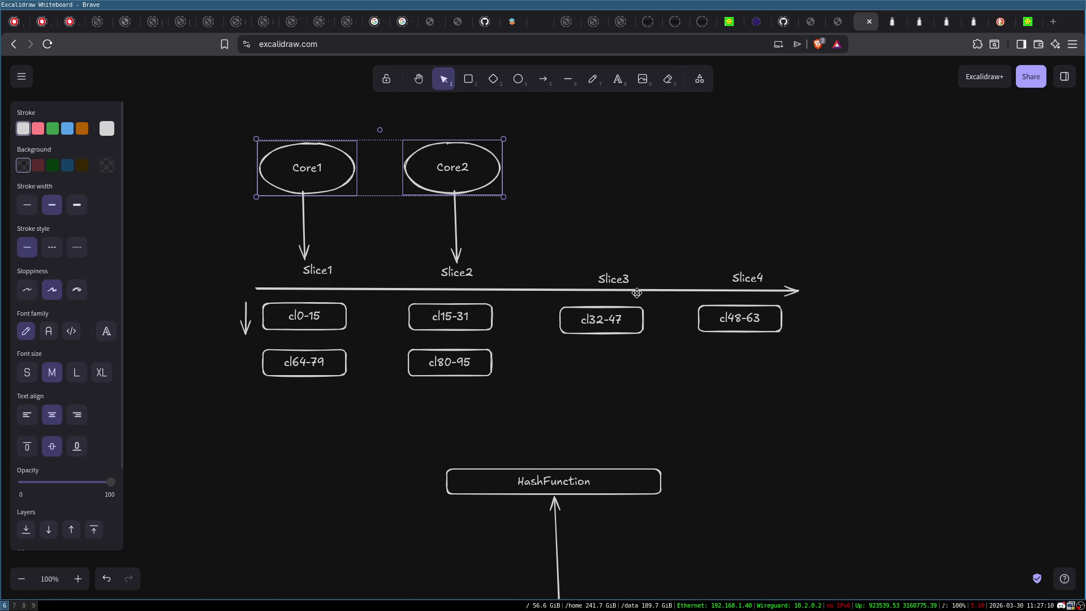
left_click(747, 394)
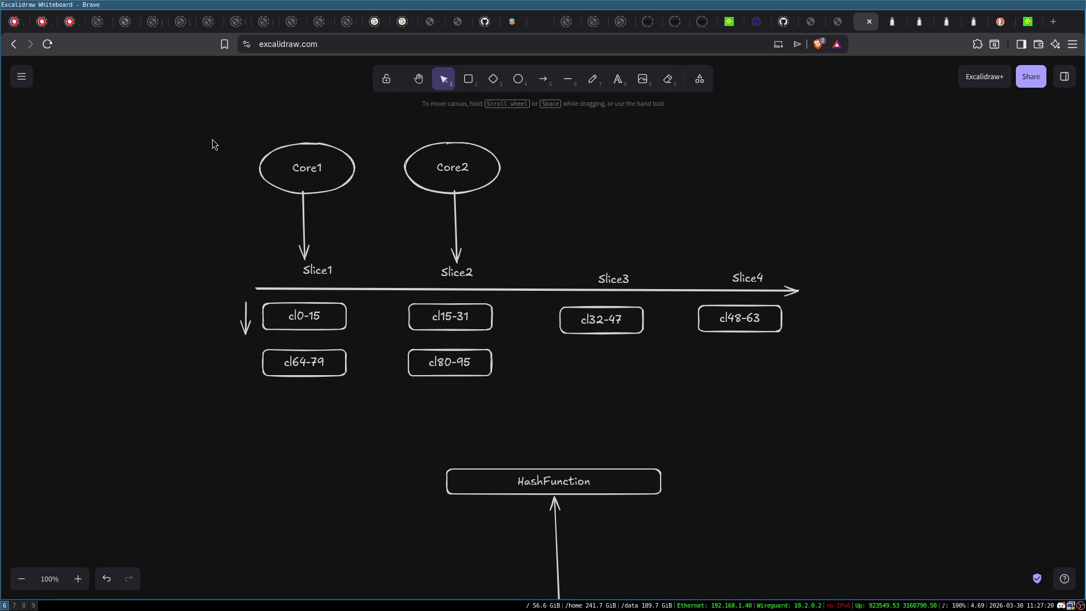
left_click_drag(213, 128, 846, 483)
left_click(820, 401)
left_click(893, 24)
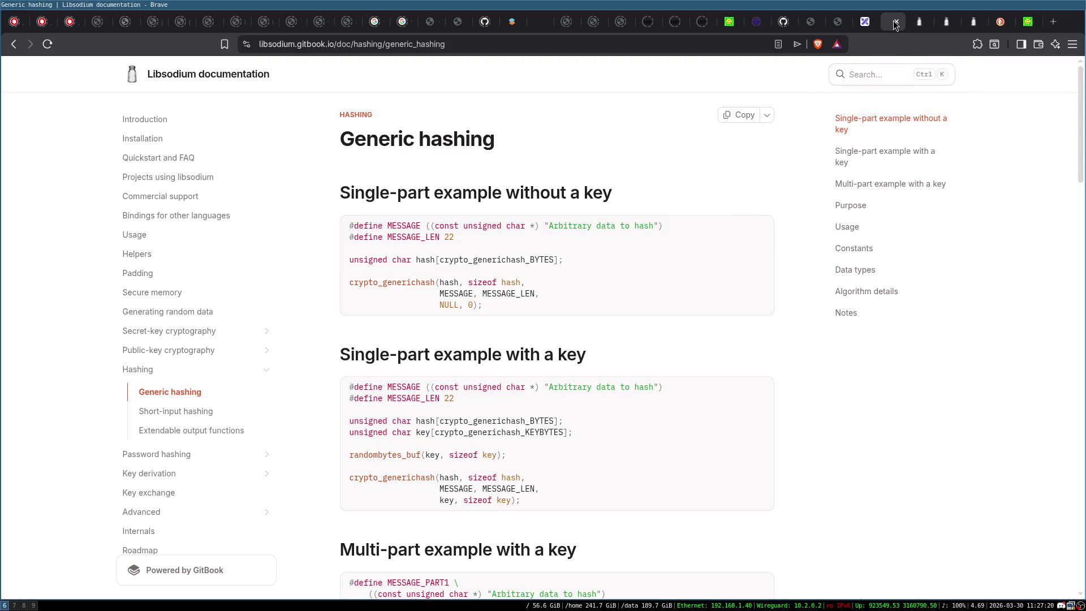
left_click(946, 22)
left_click(973, 23)
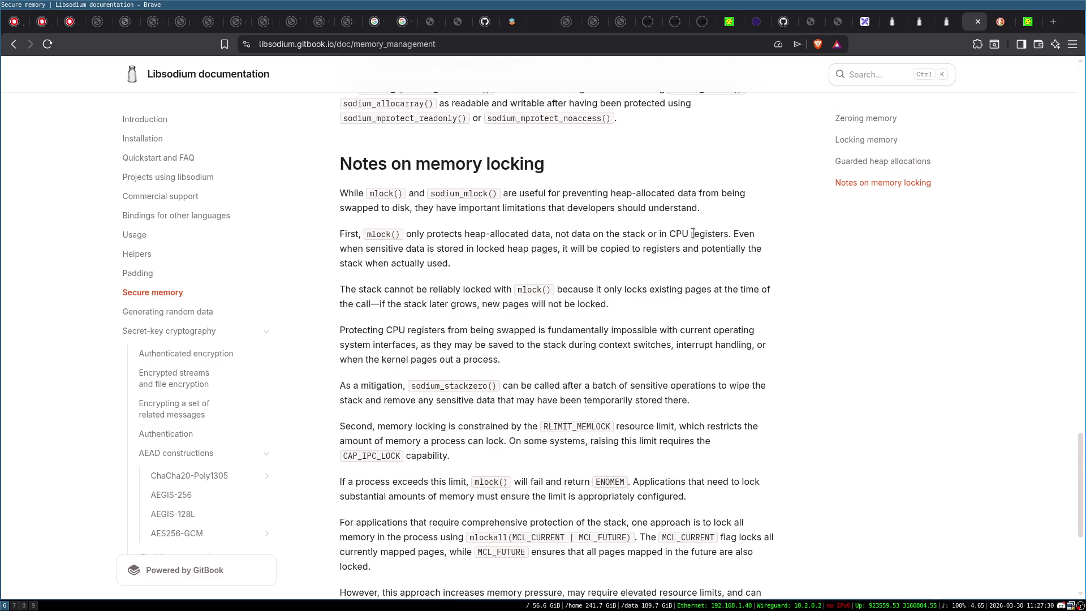
left_click(1028, 22)
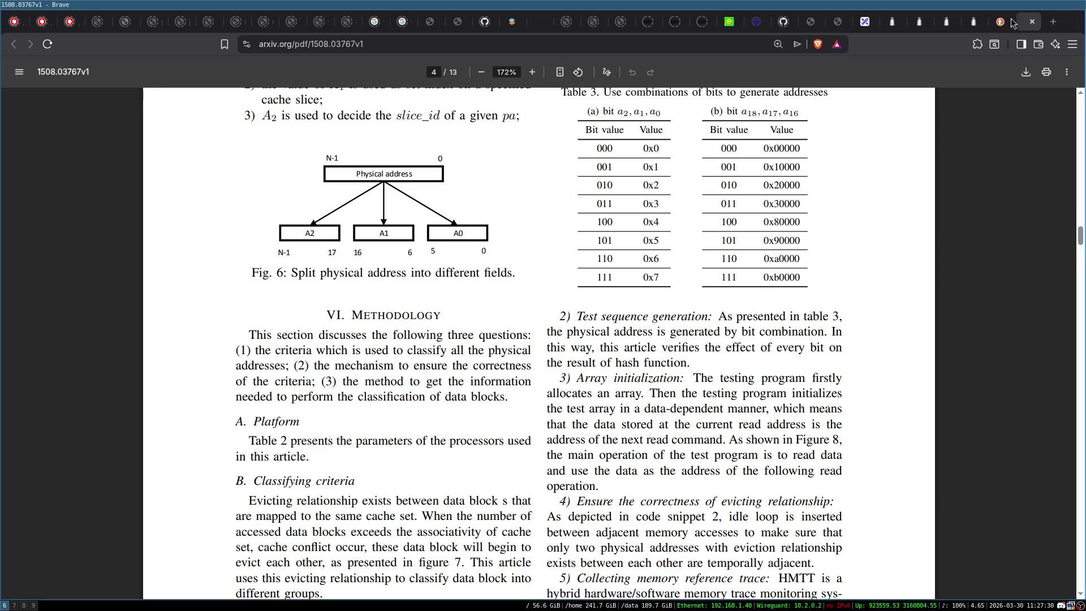
left_click(1002, 21)
left_click(865, 25)
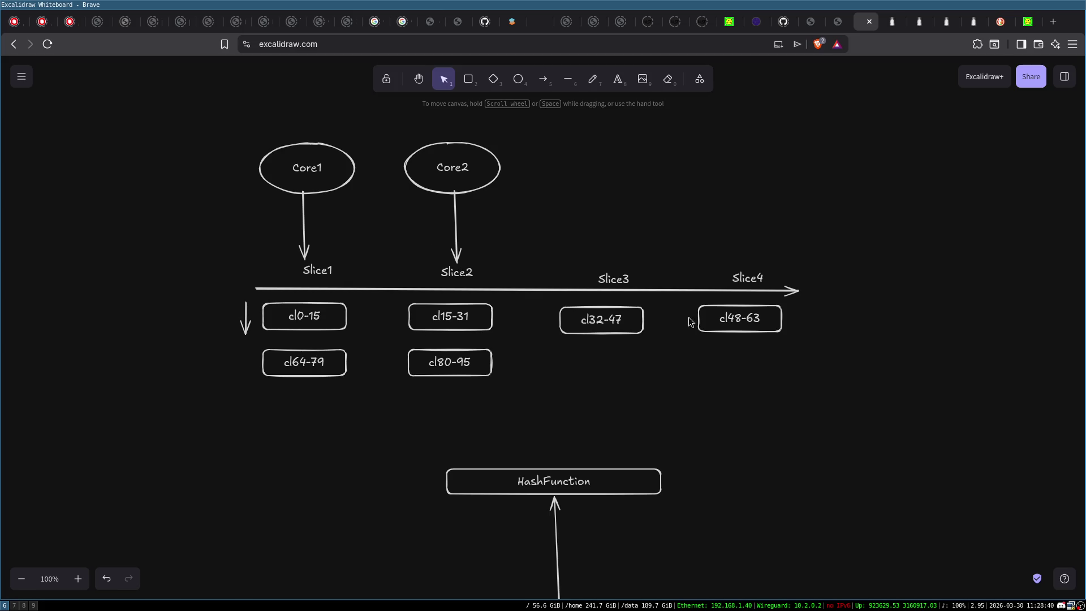
Step: Inspect Core1, Core2 and the cl0-15, cl15-31 and cl32-47 cache-line boxes by selecting each
left_click(452, 156)
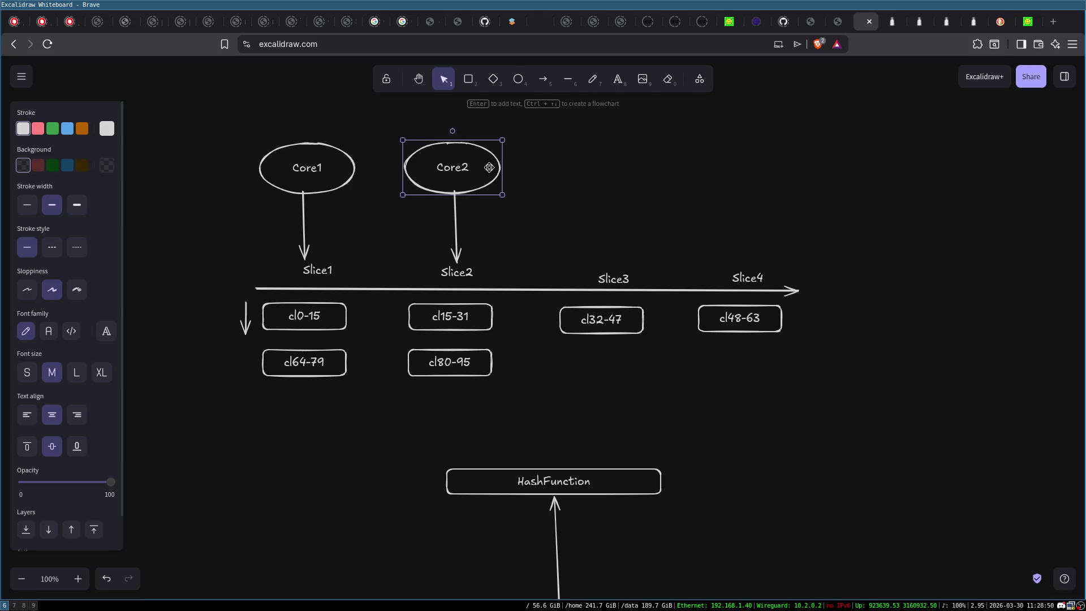
left_click(304, 181)
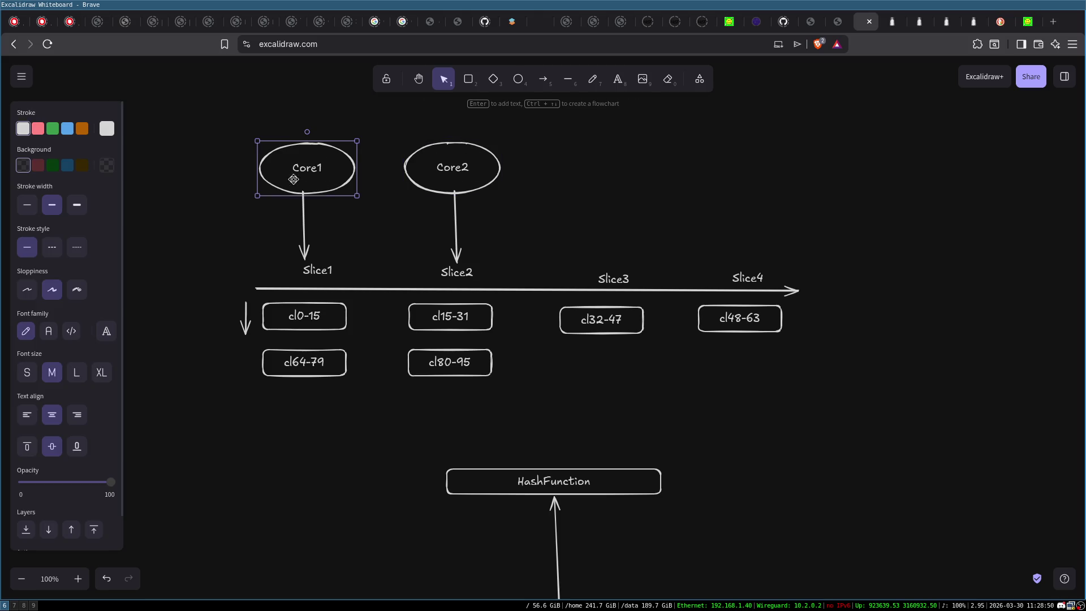
left_click(306, 317)
left_click(467, 325)
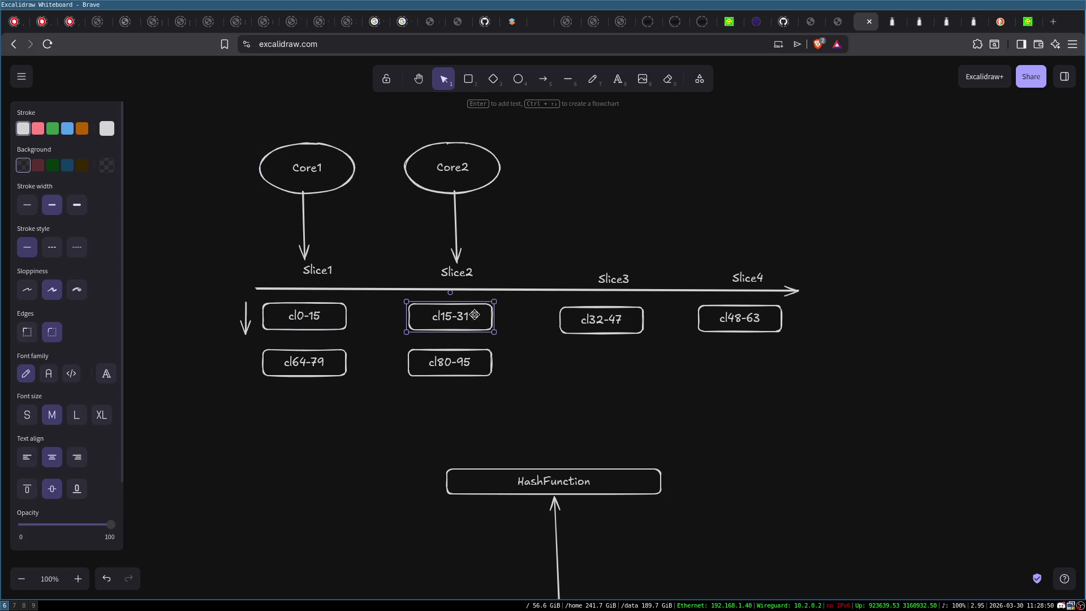
left_click(432, 169)
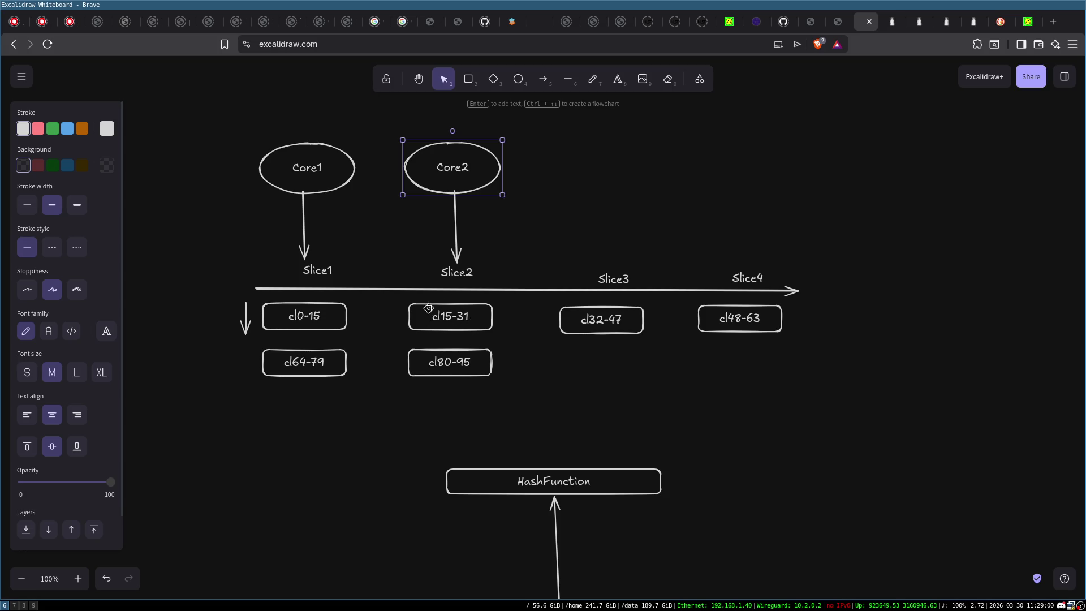
left_click(453, 312)
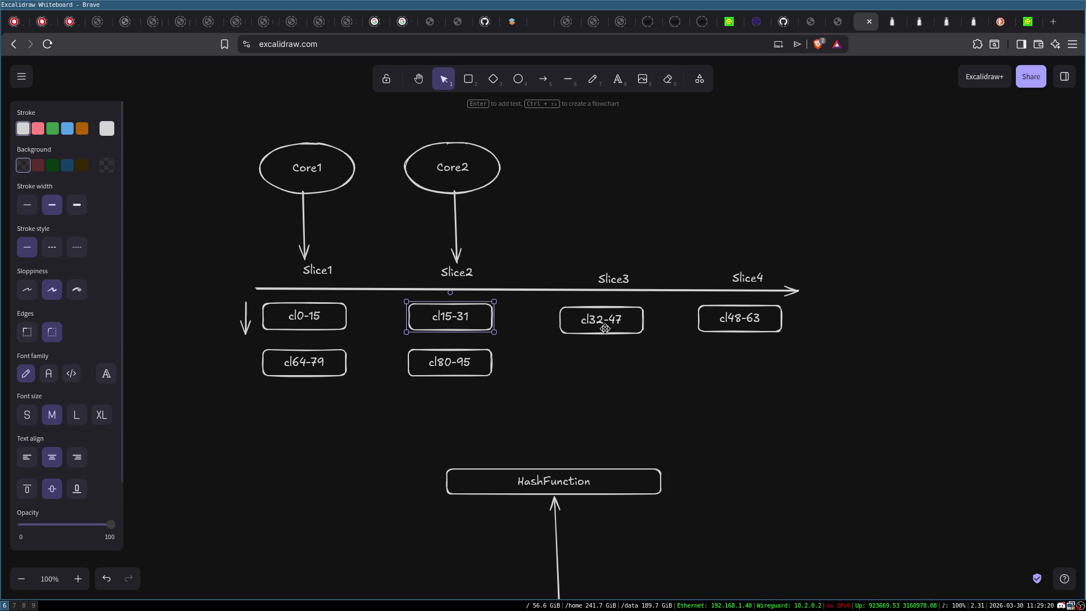
left_click(575, 360)
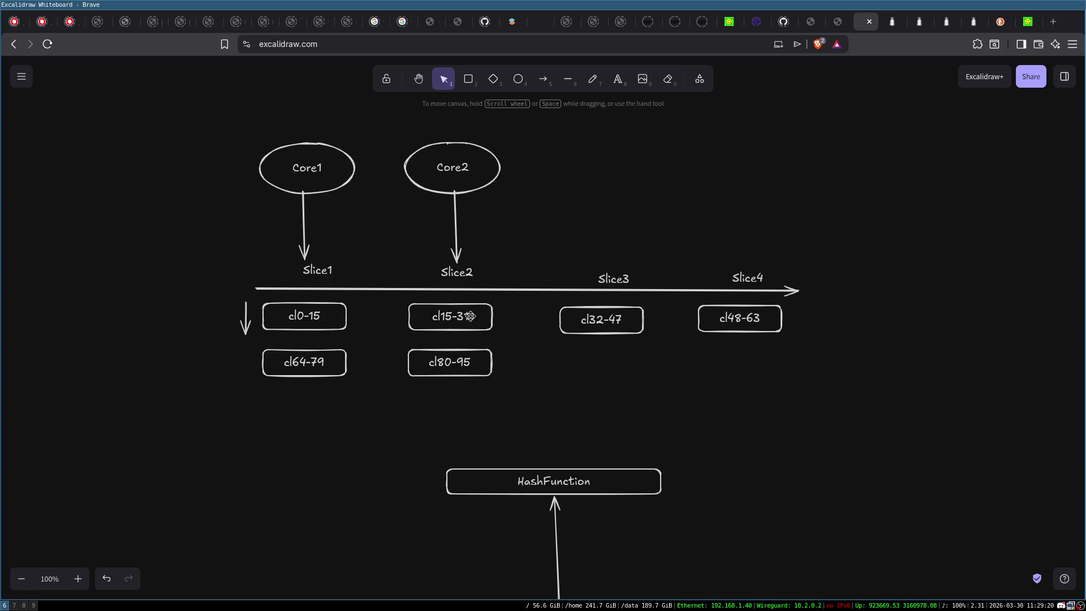
left_click(349, 331)
left_click(469, 317)
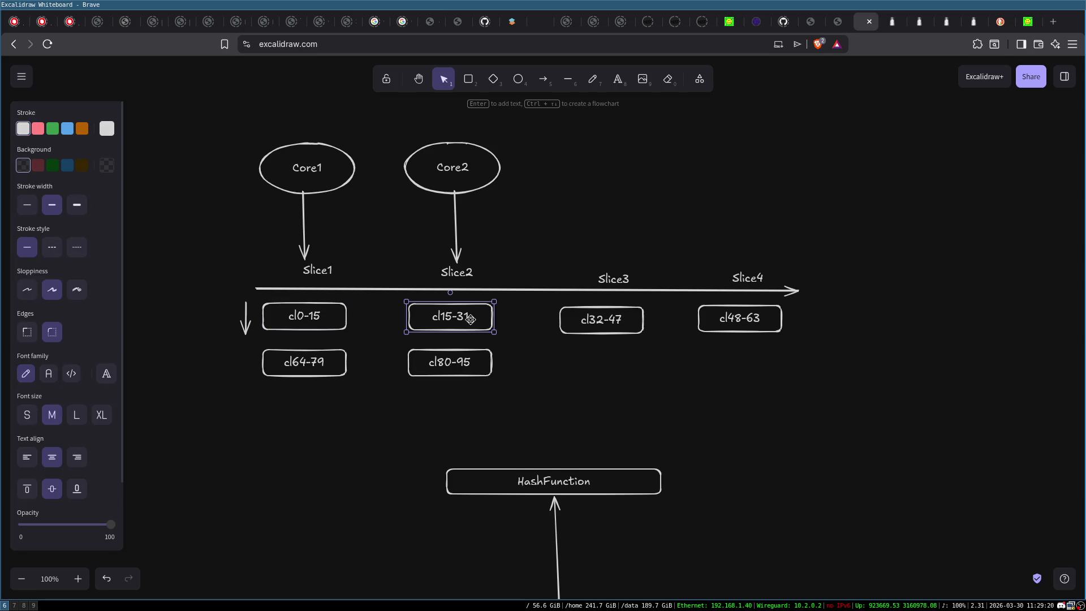
left_click(633, 328)
Step: Nudge the cl48-63 box slightly down, recheck Core1 and HashFunction, then show the Libsodium Secure memory page
left_click_drag(736, 318, 736, 320)
left_click(333, 361)
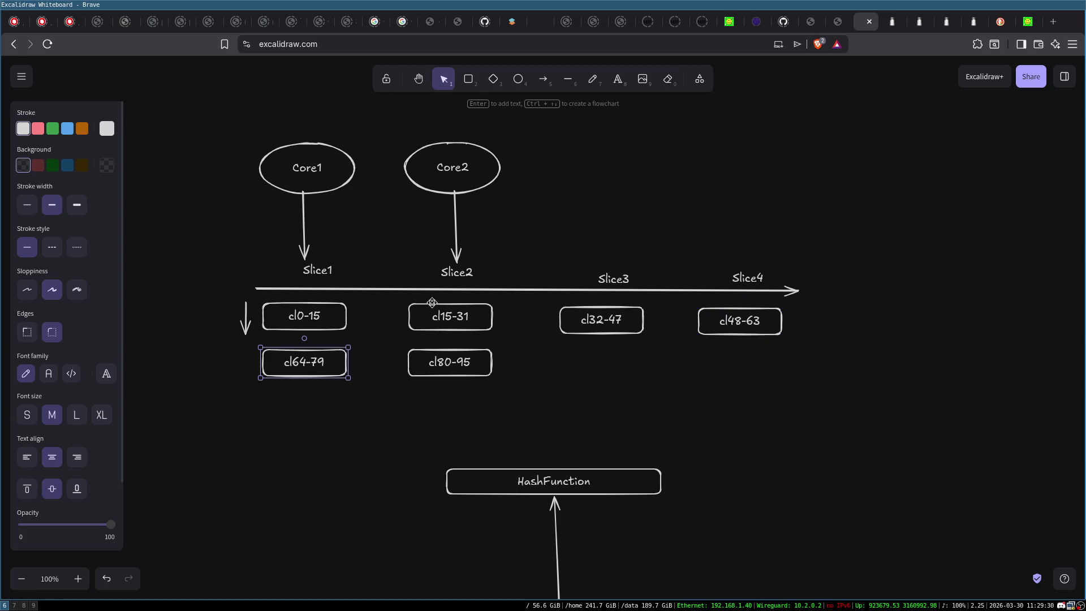
left_click(334, 173)
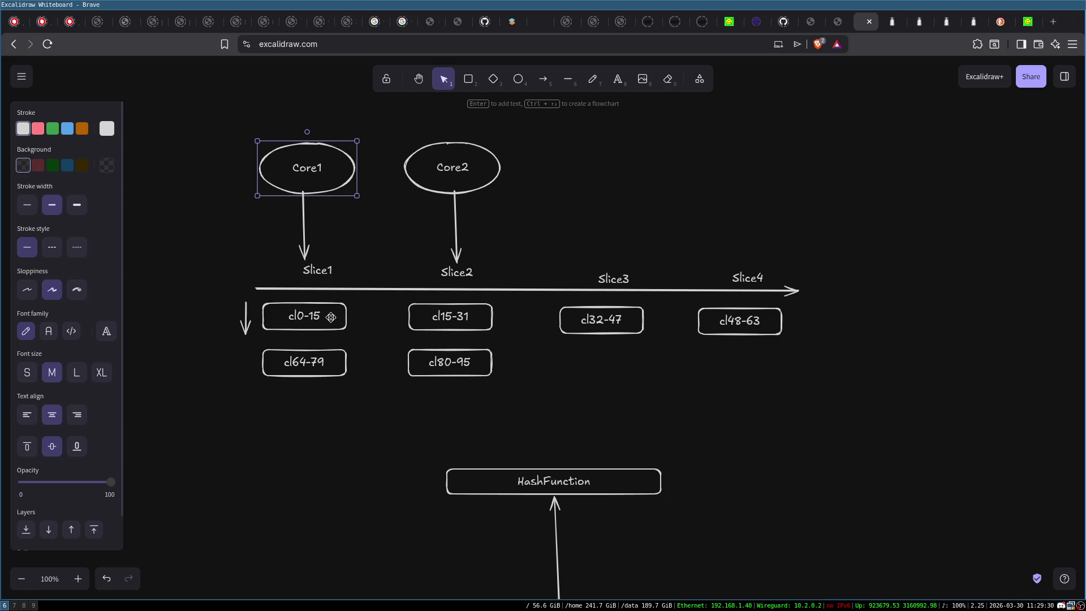
left_click(331, 315)
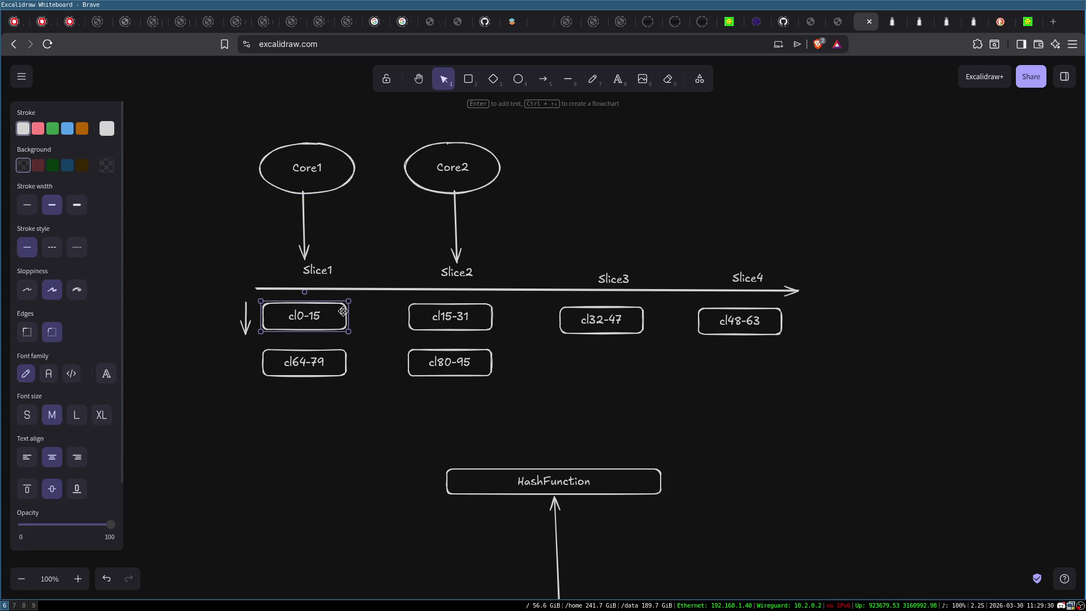
left_click(336, 187)
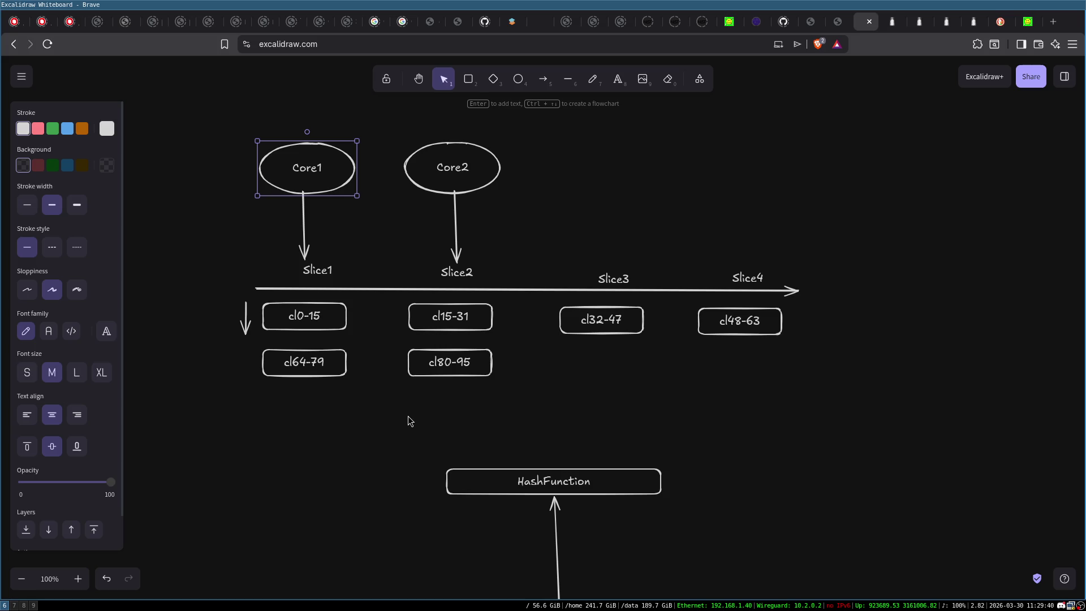
mouse_move(418, 450)
left_mouse_down()
mouse_move(682, 514)
mouse_move(786, 526)
left_mouse_up()
left_click(783, 458)
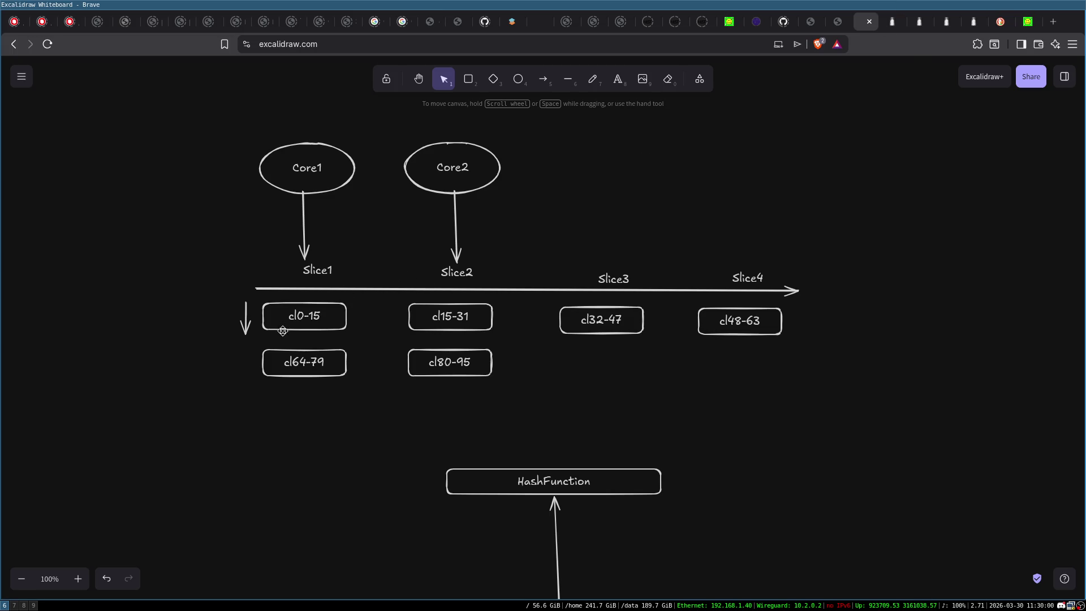
left_click(313, 315)
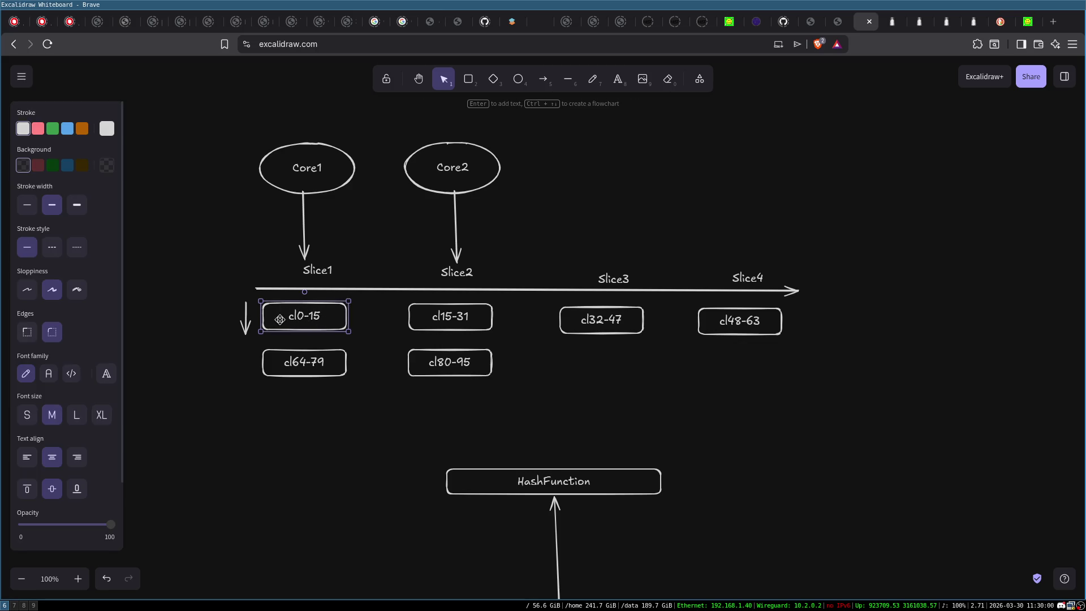
left_click(971, 21)
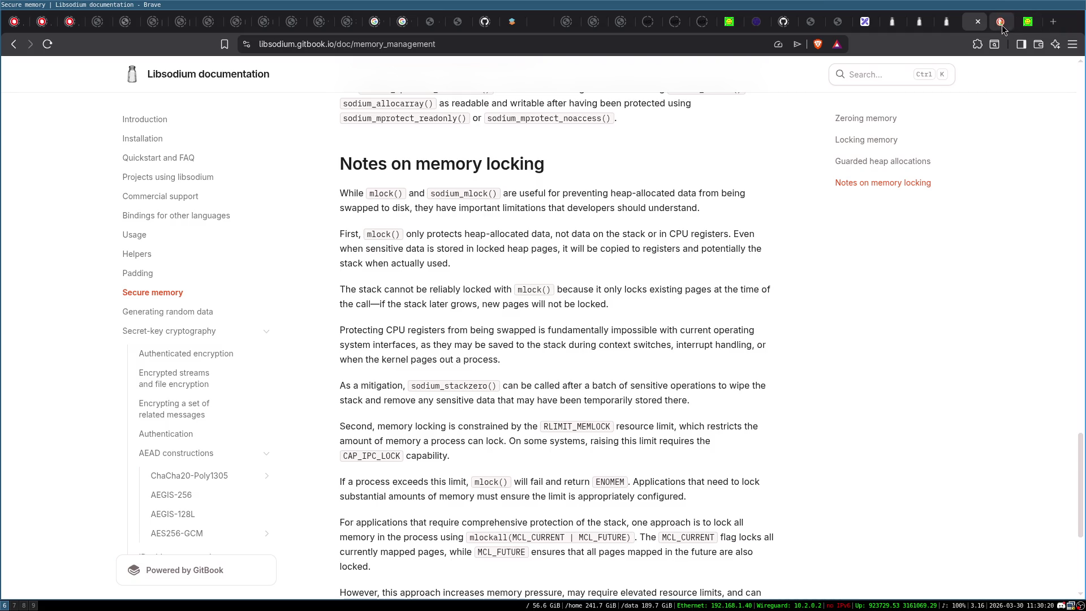
Step: Back in Excalidraw, select and deselect Core1, then the whole Core1/Core2 cache-slice diagram
left_click(866, 21)
left_click(396, 195)
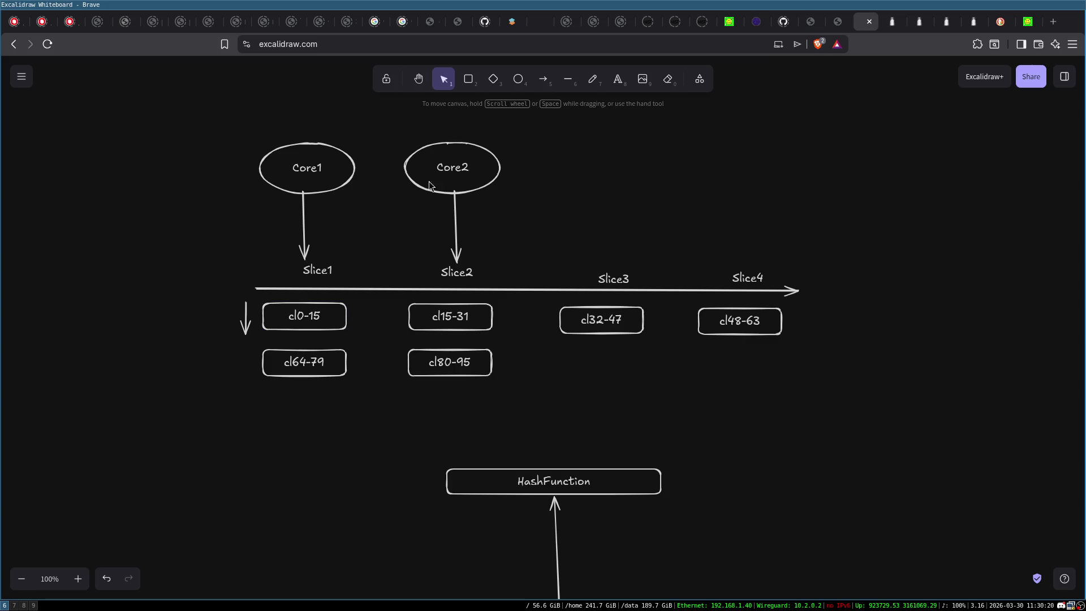
left_click(328, 175)
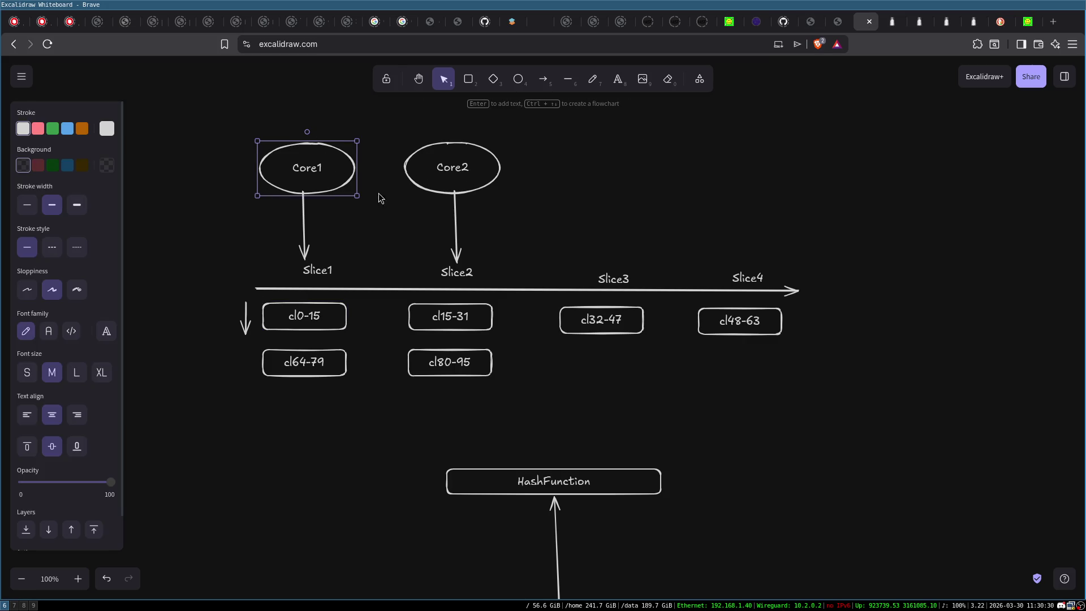
left_click(358, 213)
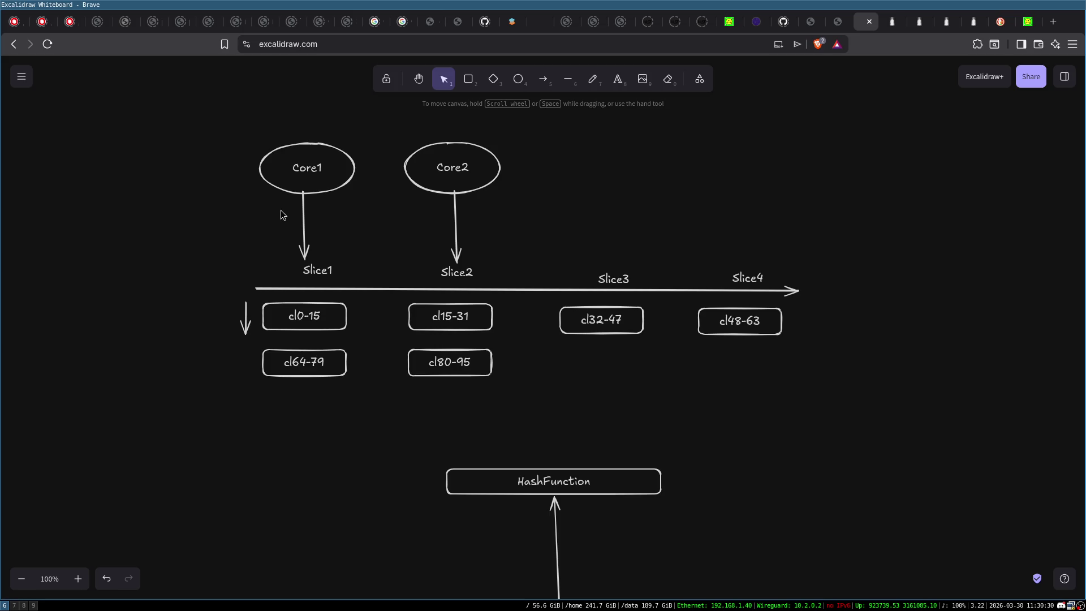
left_click(308, 168)
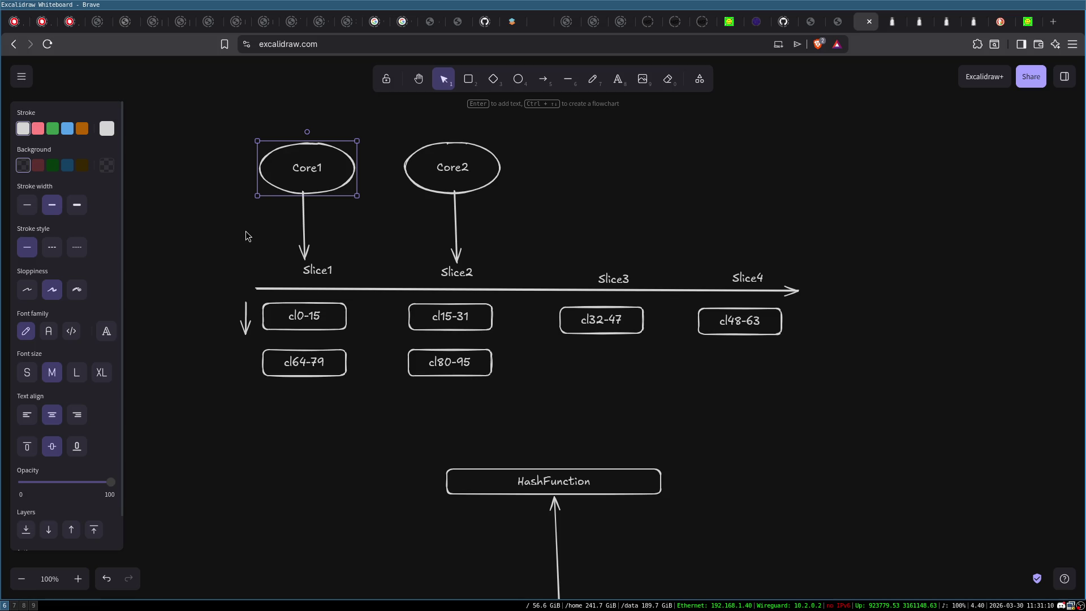
mouse_move(228, 115)
left_mouse_down()
mouse_move(341, 228)
mouse_move(863, 565)
left_mouse_up()
left_click_drag(922, 470, 931, 455)
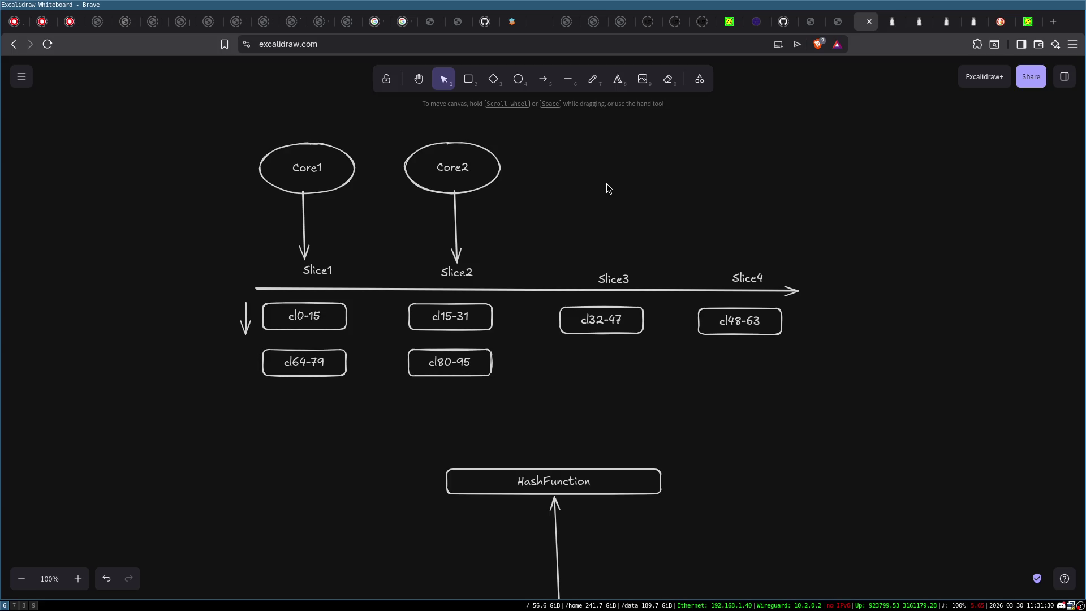
Step: Open a cool-retro-term terminal and run lscpu to show the L1d, L2 and L3 cache sizes
key("super+Return")
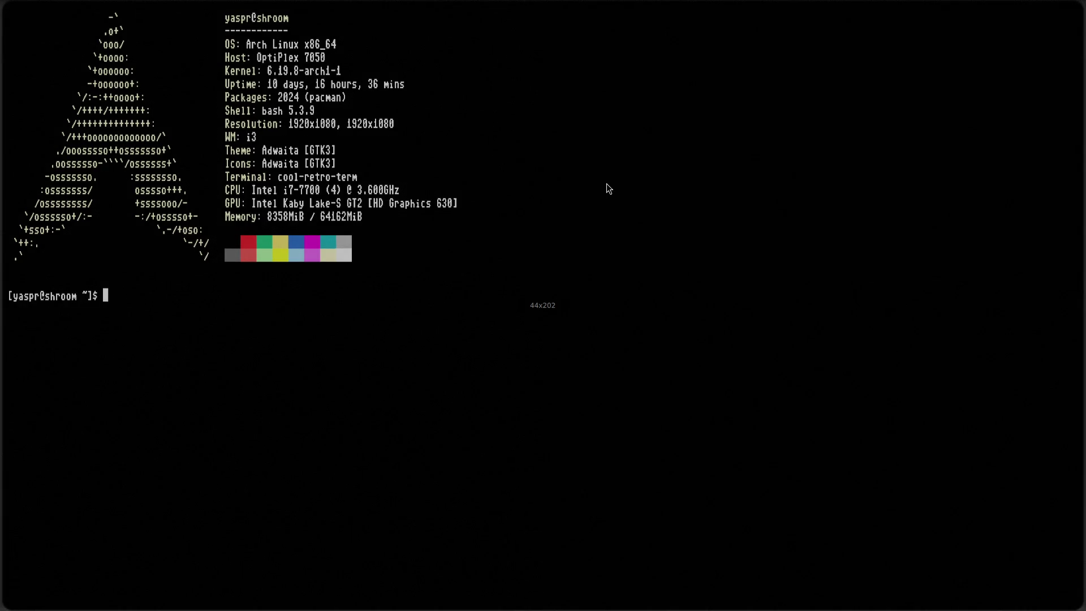
key("ctrl+l")
type("lscpu")
key("Return")
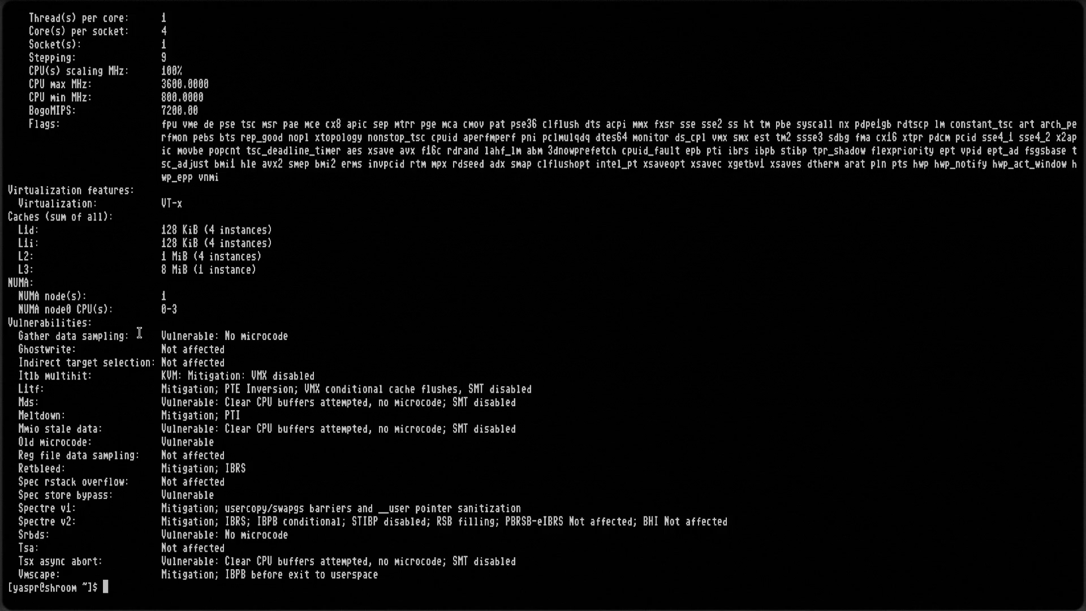
Step: Highlight the Vulnerabilities, Old microcode and Spec store bypass lines, then tile the terminal beside Excalidraw
triple_click(49, 323)
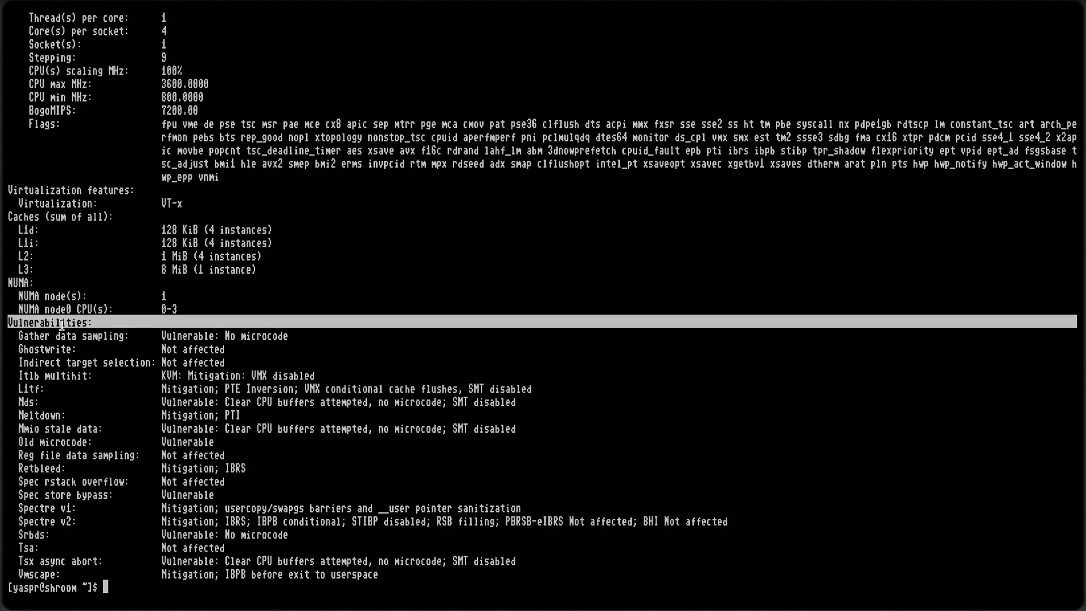
left_click(197, 342)
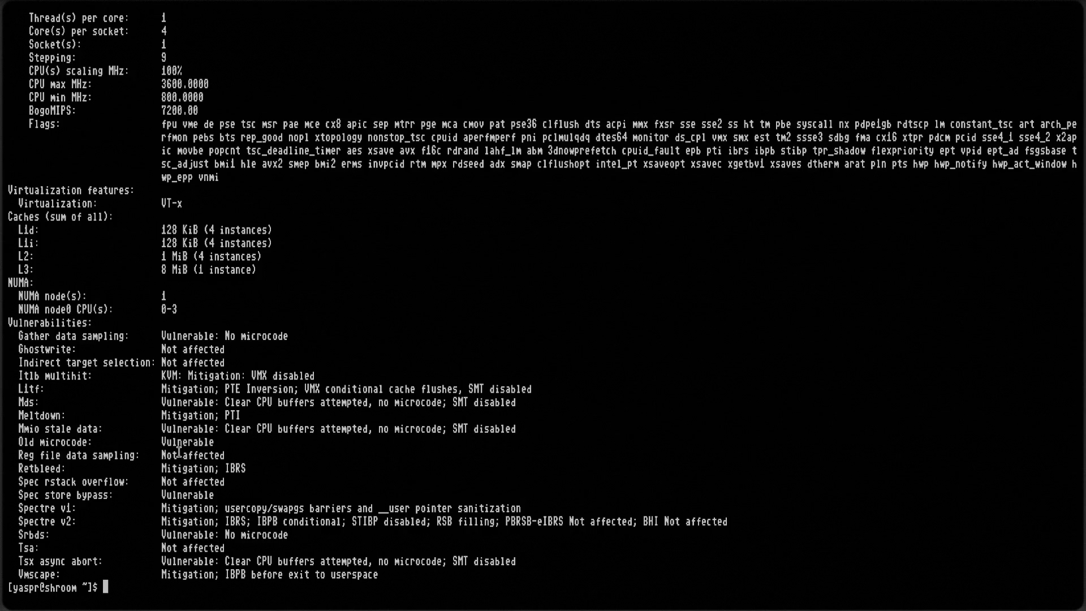
triple_click(46, 442)
left_click(185, 426)
triple_click(187, 496)
left_click(178, 497)
scroll(201, 400, "up", 2)
scroll(170, 376, "down", 1)
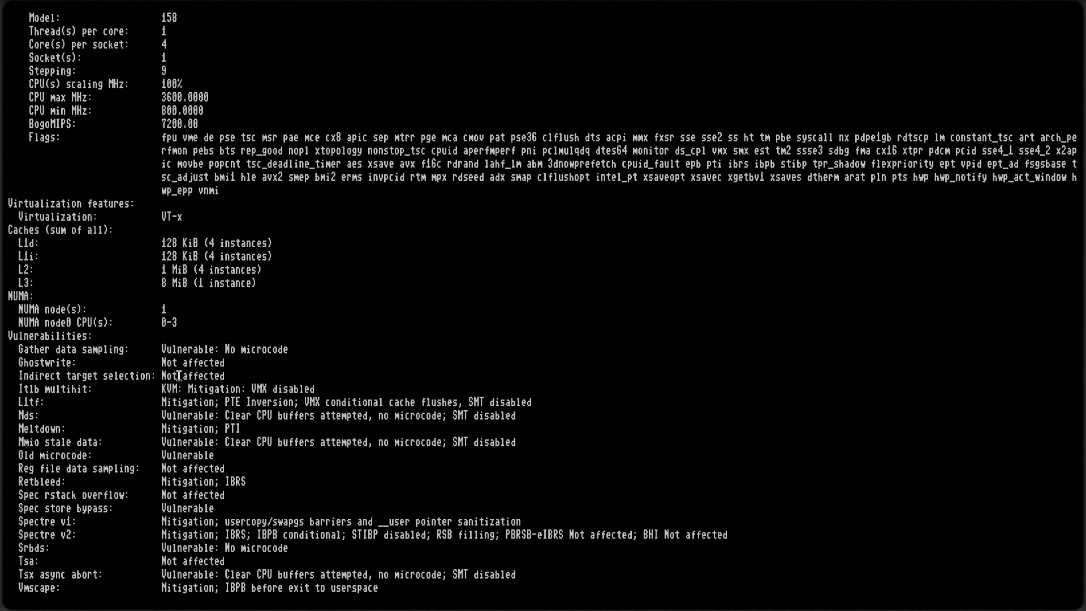
key("super+f")
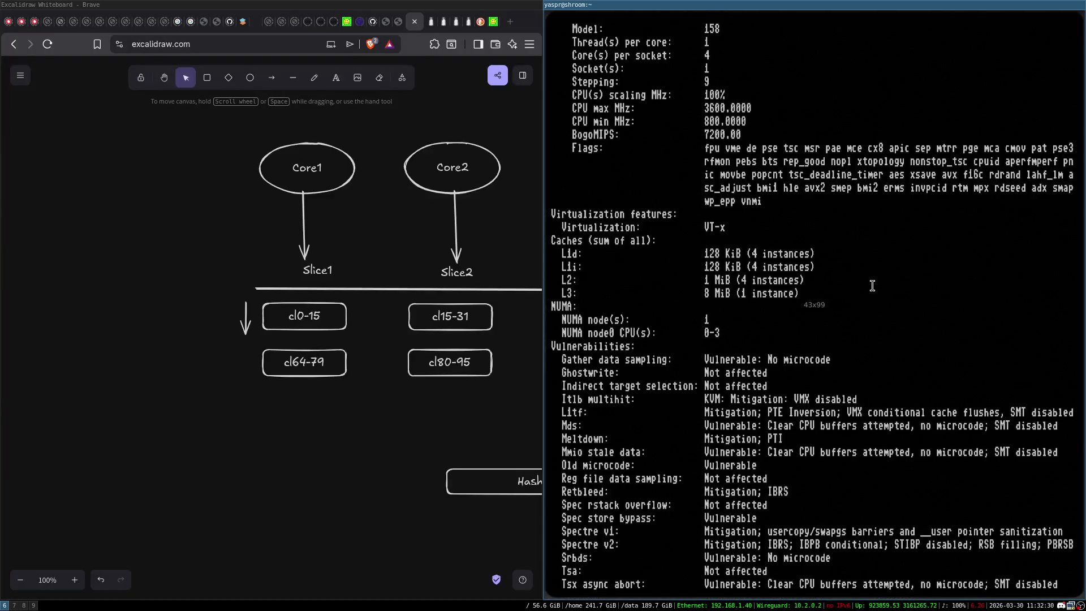
Step: Clear the local terminal and end its session with exit
key("ctrl+l")
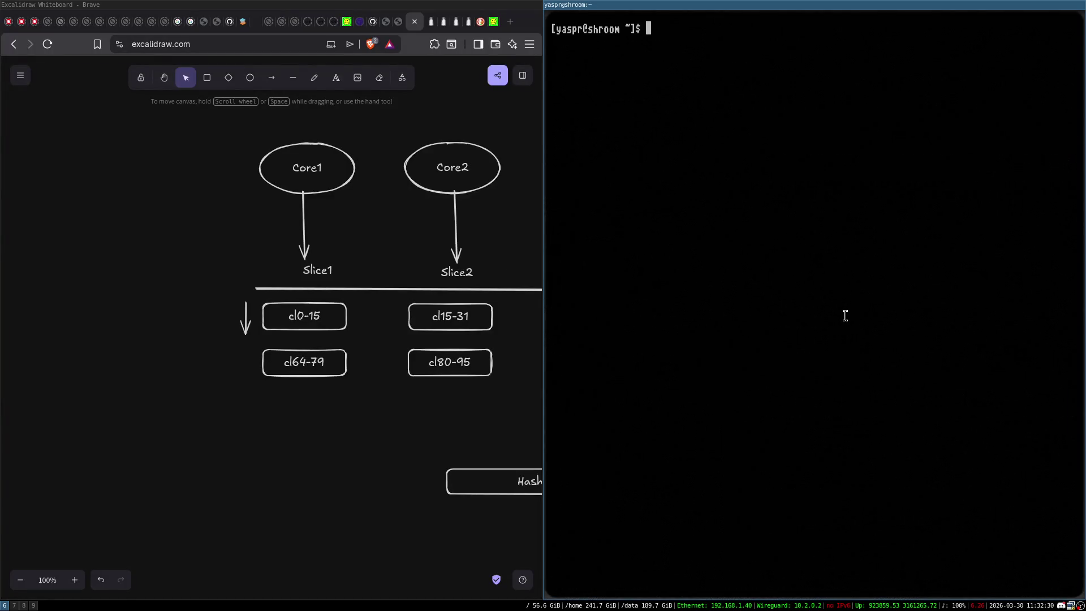
type("exit")
key("Return")
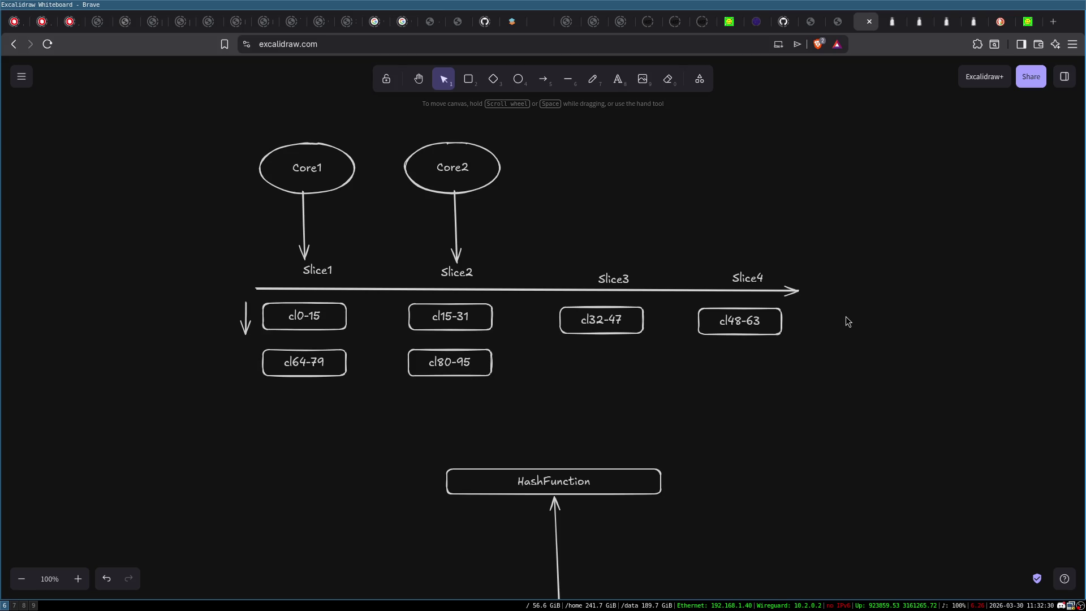
Step: Make the shiva terminal fullscreen on workspace 9 and run lscpu to review its caches and vulnerabilities
key("super+8")
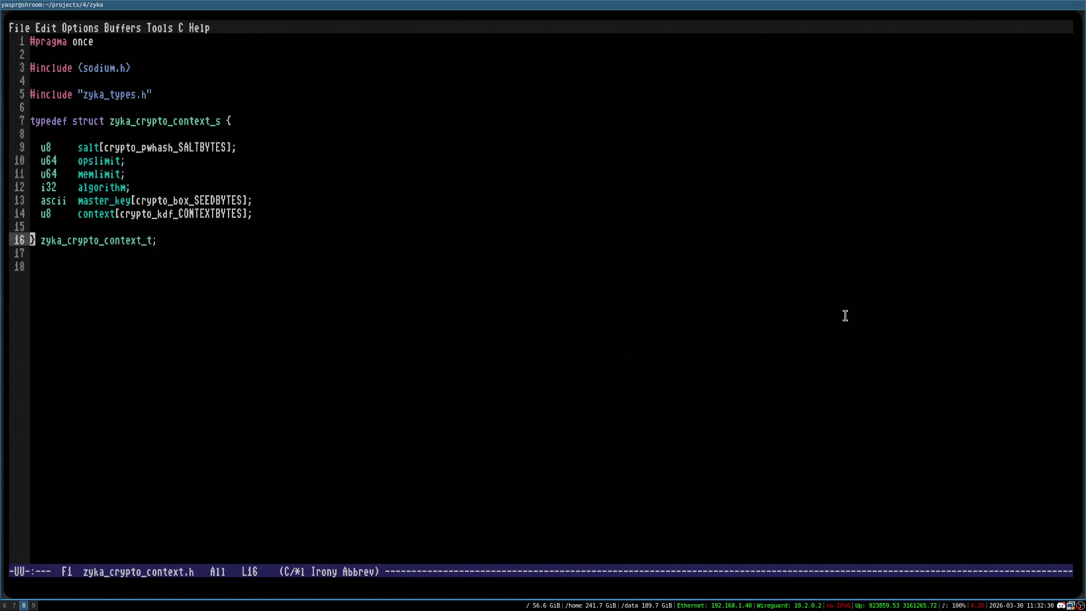
key("super+9")
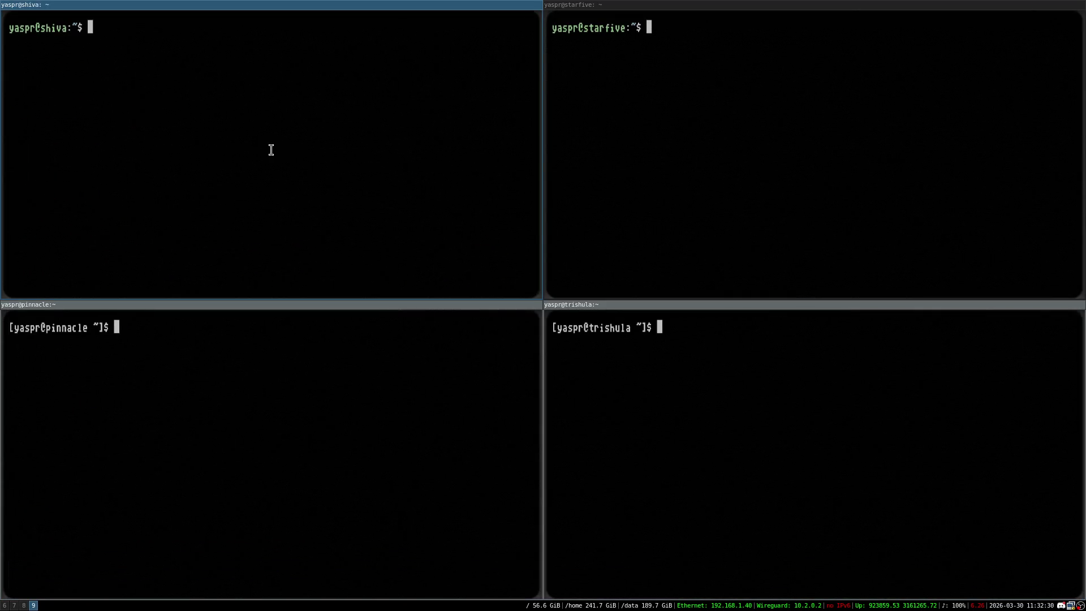
key("super+f")
type("lscpu")
key("Return")
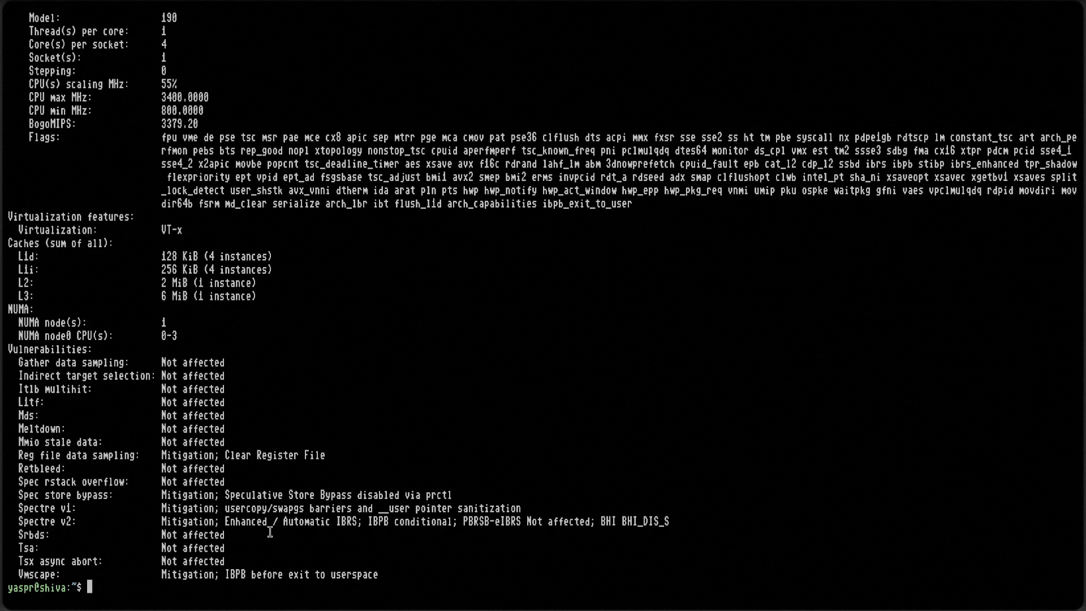
double_click(249, 456)
left_click(200, 455)
Step: Restore the four-terminal layout, clear shiva's output and return to the Excalidraw diagram
key("super+f")
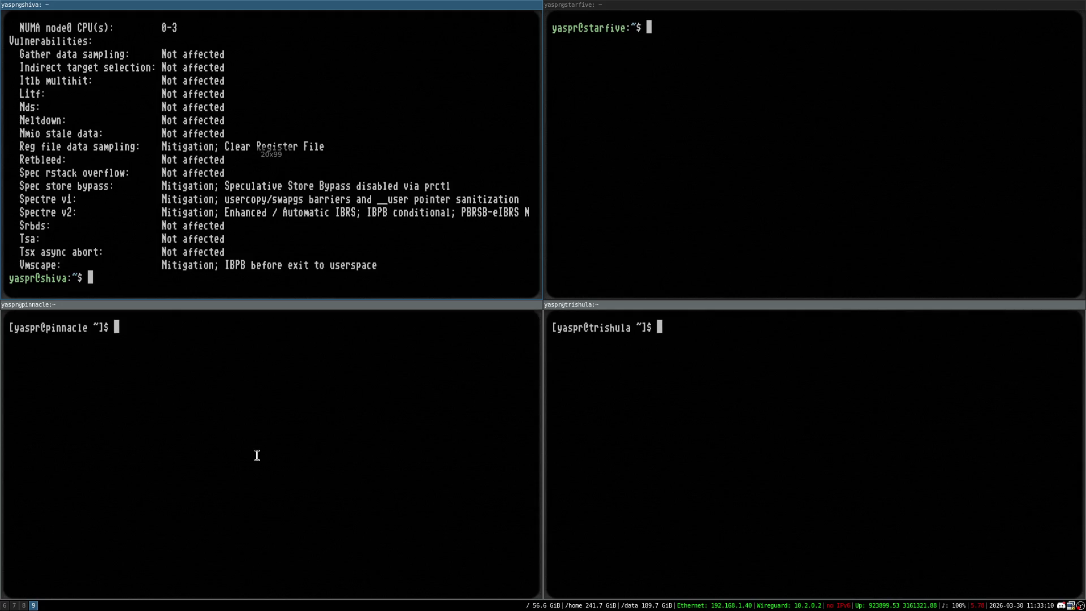
key("ctrl+l")
key("super+6")
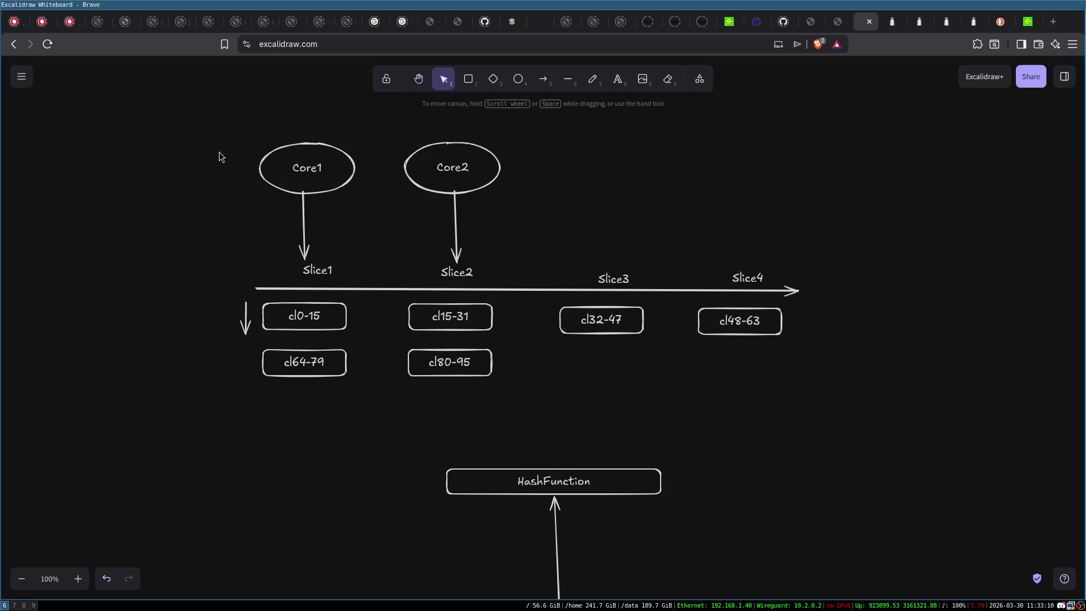
Step: After glancing at workspaces 7 and 8, select every Excalidraw element with Ctrl+A and delete it
key("super+7")
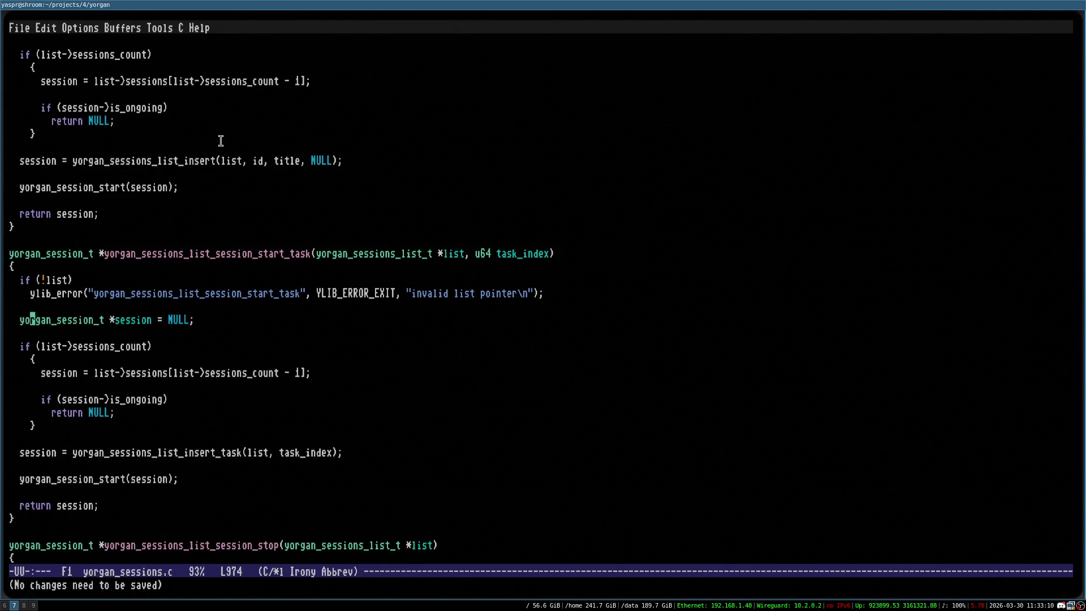
key("super+8")
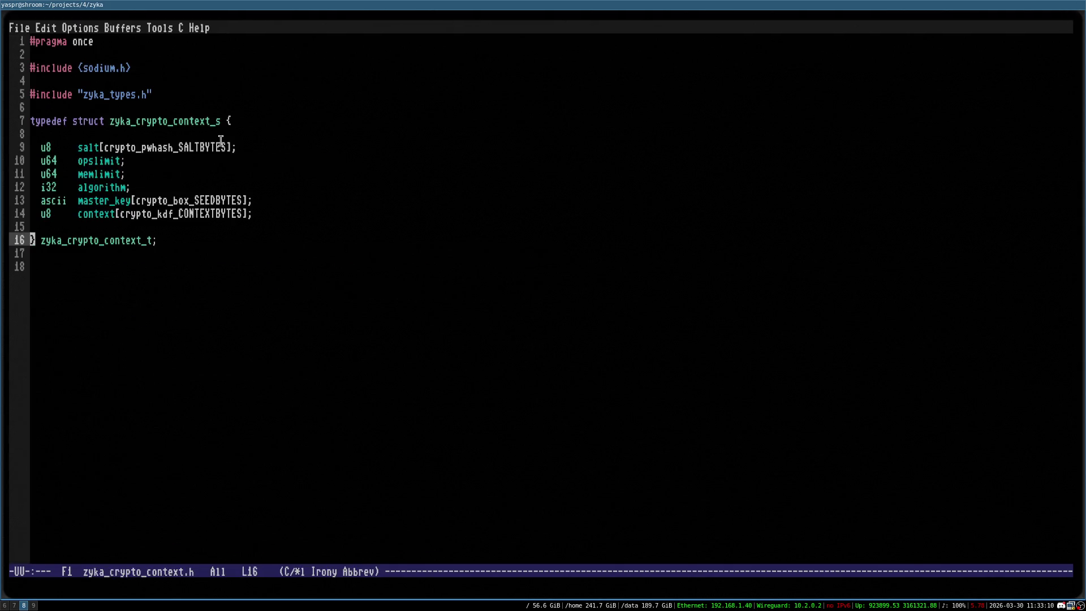
key("super+6")
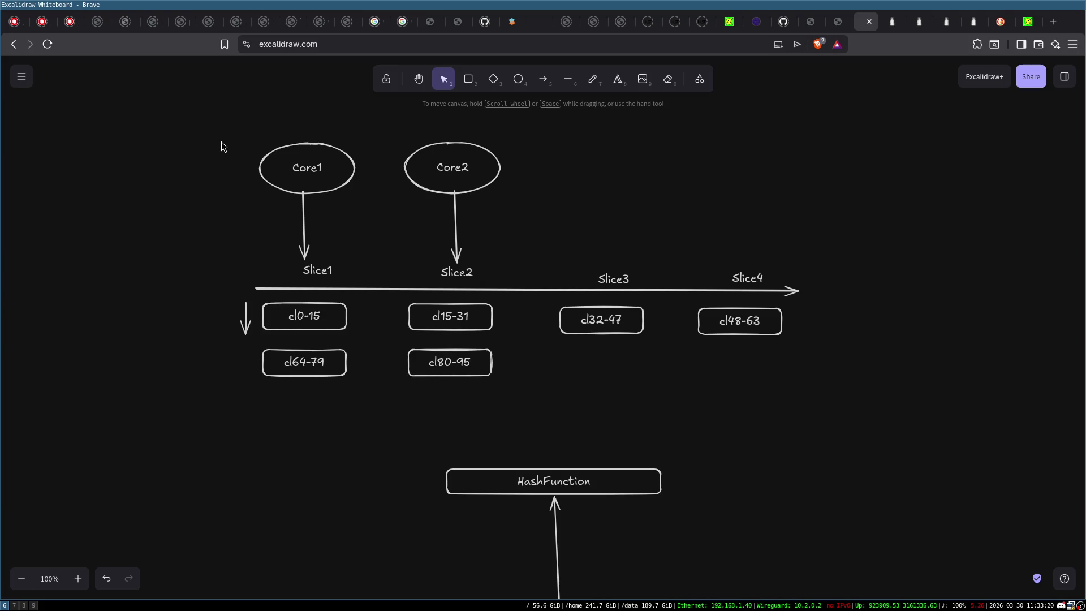
key("ctrl+a")
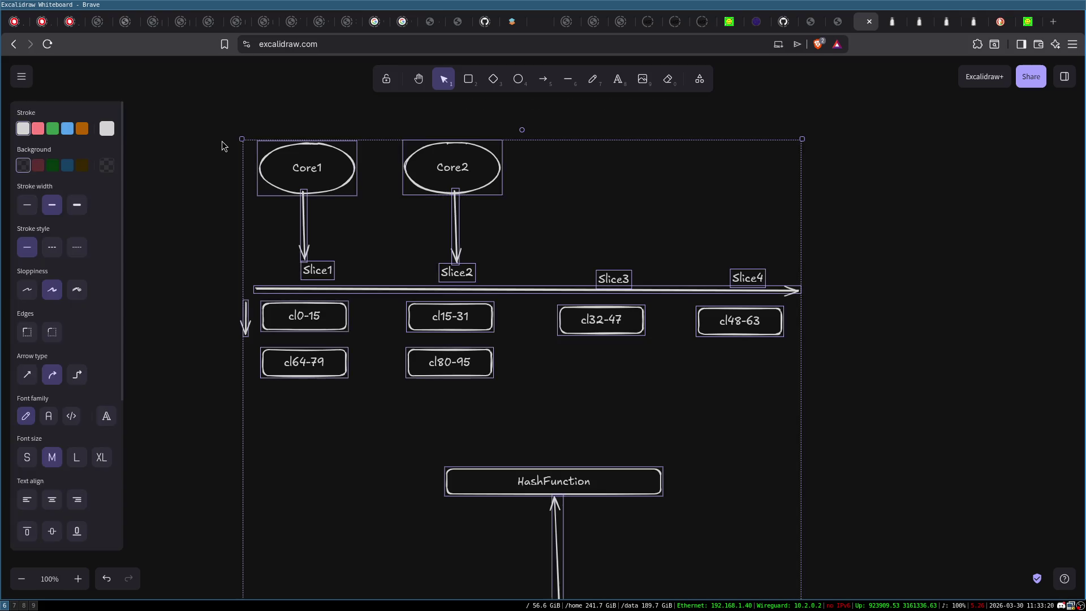
key("Delete")
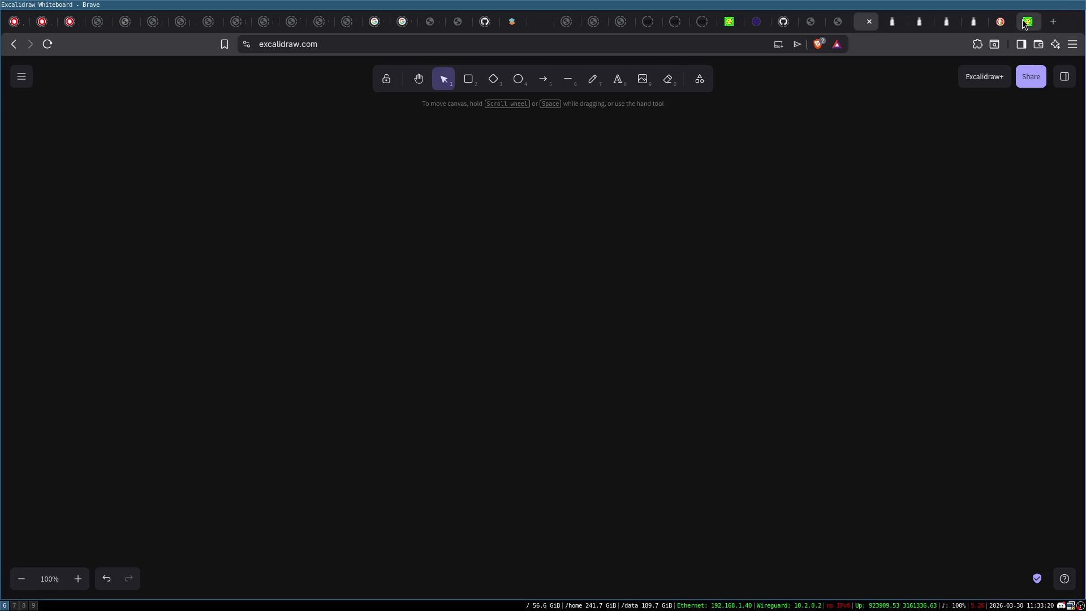
Step: Open the arXiv Sandy Bridge cache hash paper at its title page and scroll through its pages
left_click(1023, 21)
key("Home")
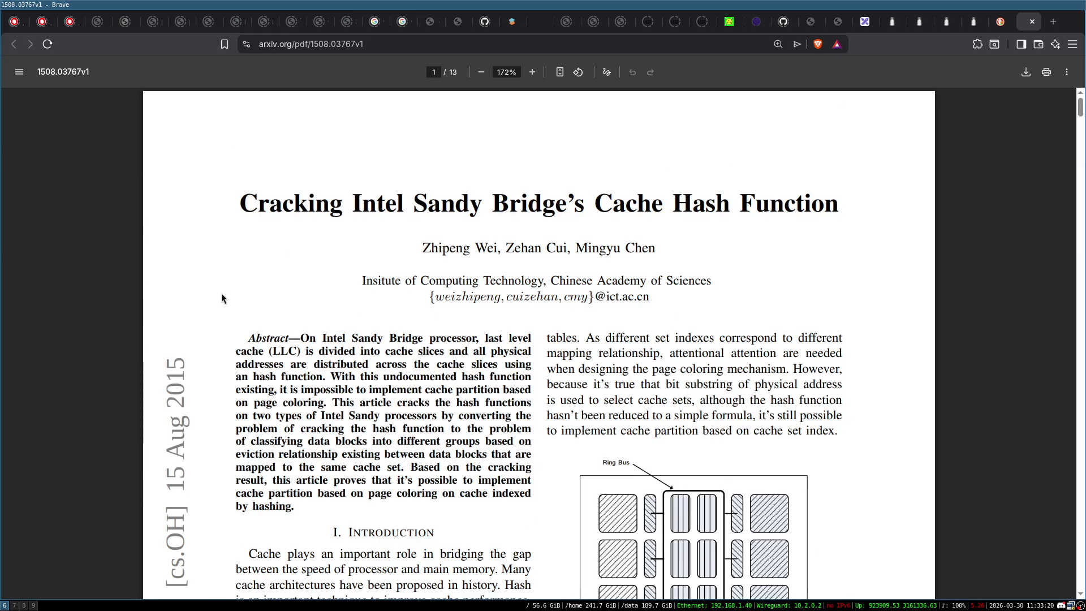
scroll(222, 293, "down", 3)
scroll(542, 362, "down", 5)
scroll(542, 362, "down", 20)
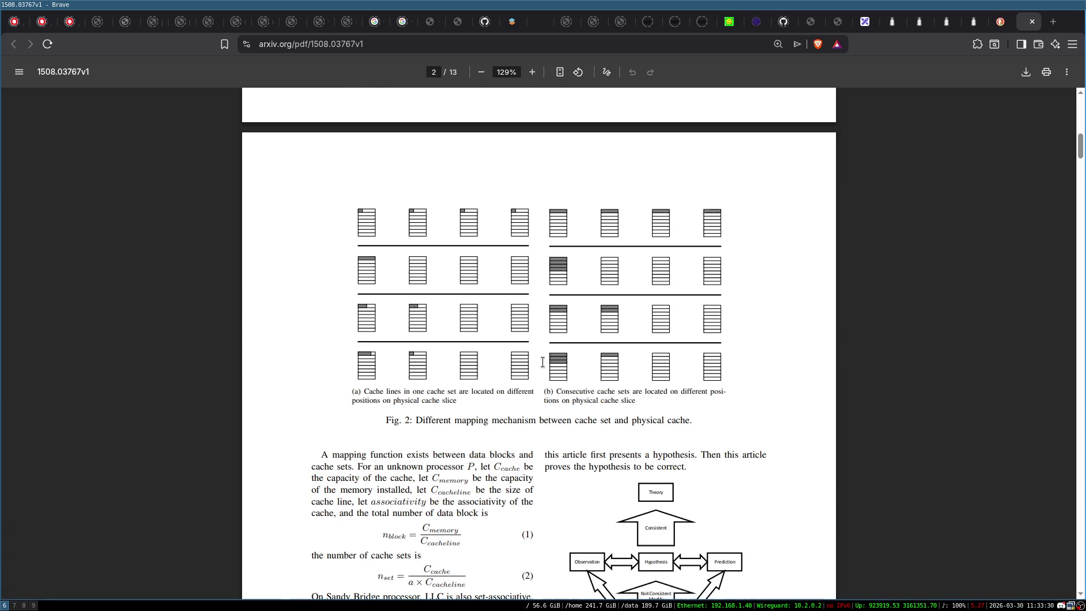
scroll(542, 360, "down", 20)
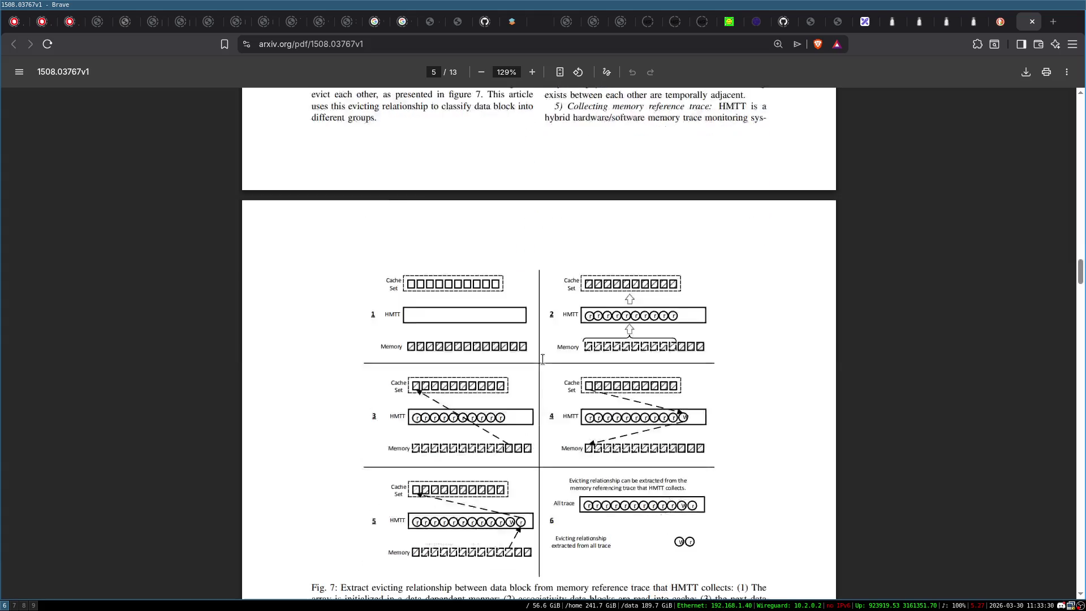
scroll(543, 360, "up", 8)
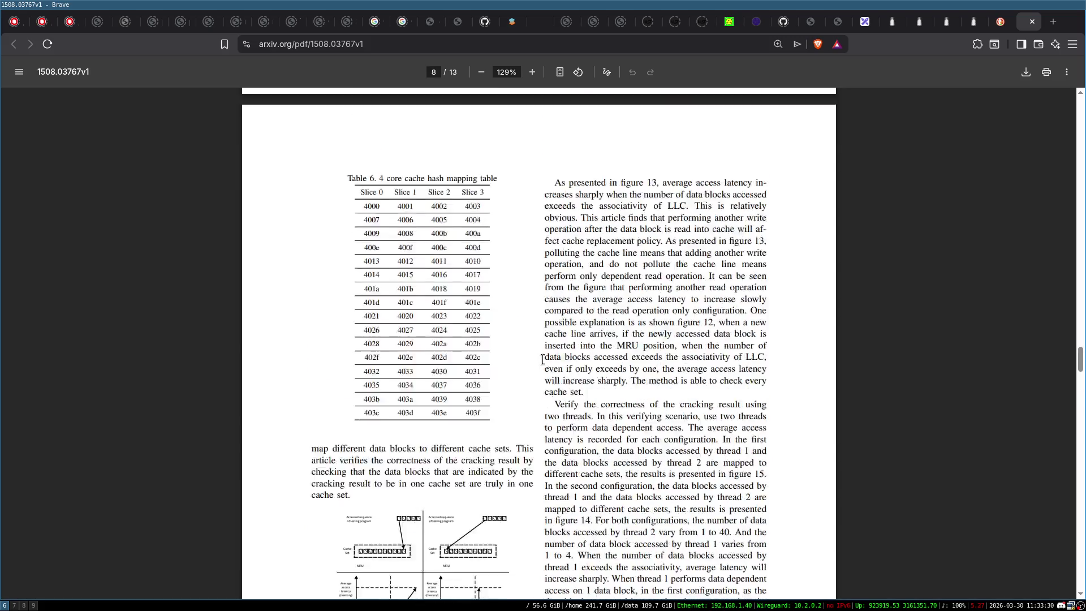
scroll(543, 360, "down", 20)
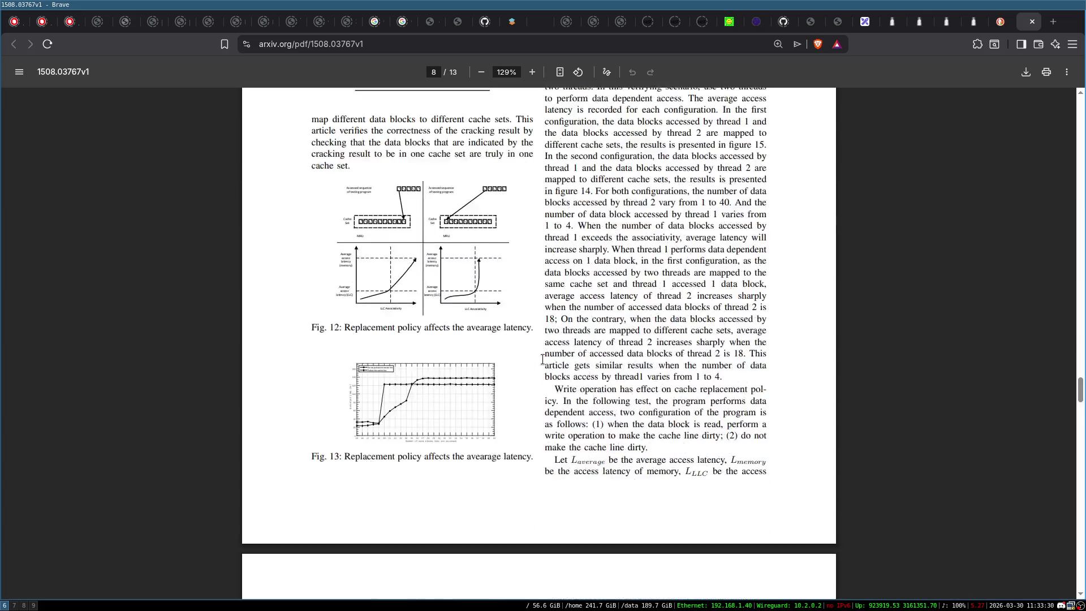
scroll(542, 360, "down", 20)
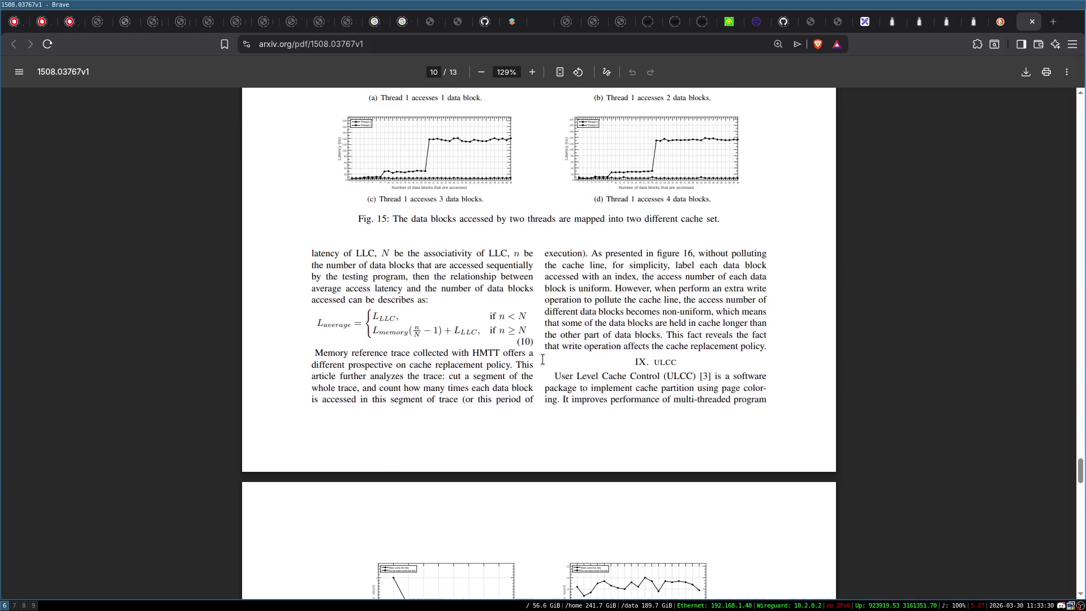
scroll(543, 360, "down", 20)
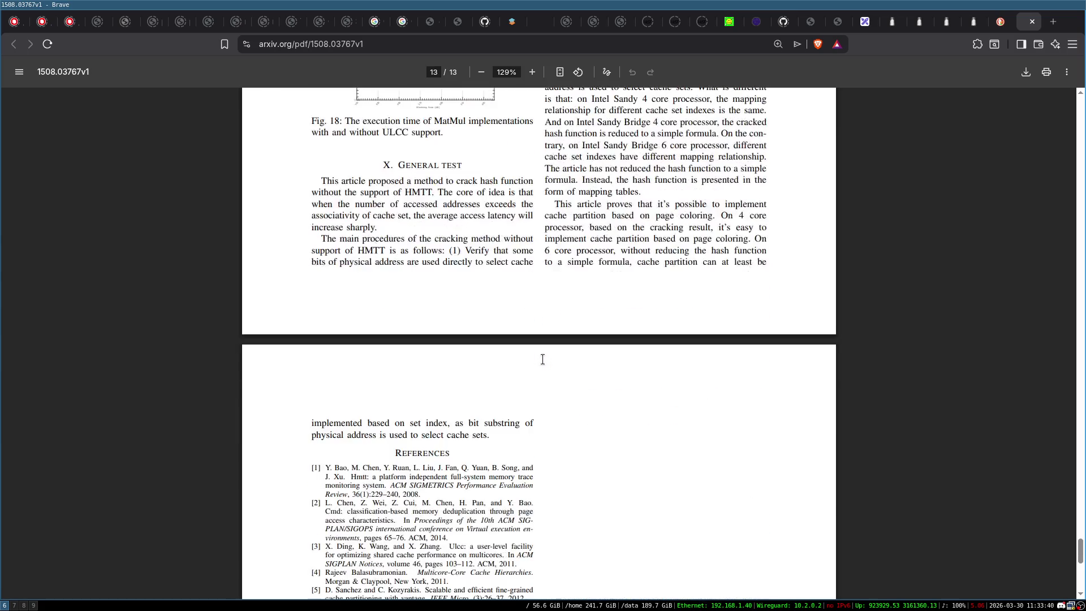
scroll(542, 360, "up", 10)
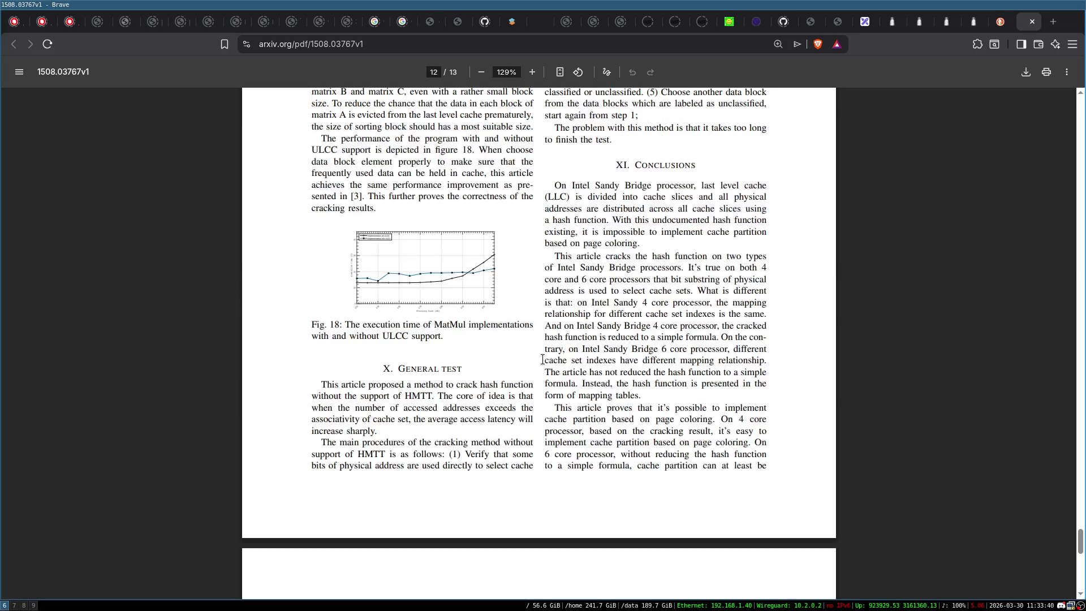
scroll(542, 360, "up", 7)
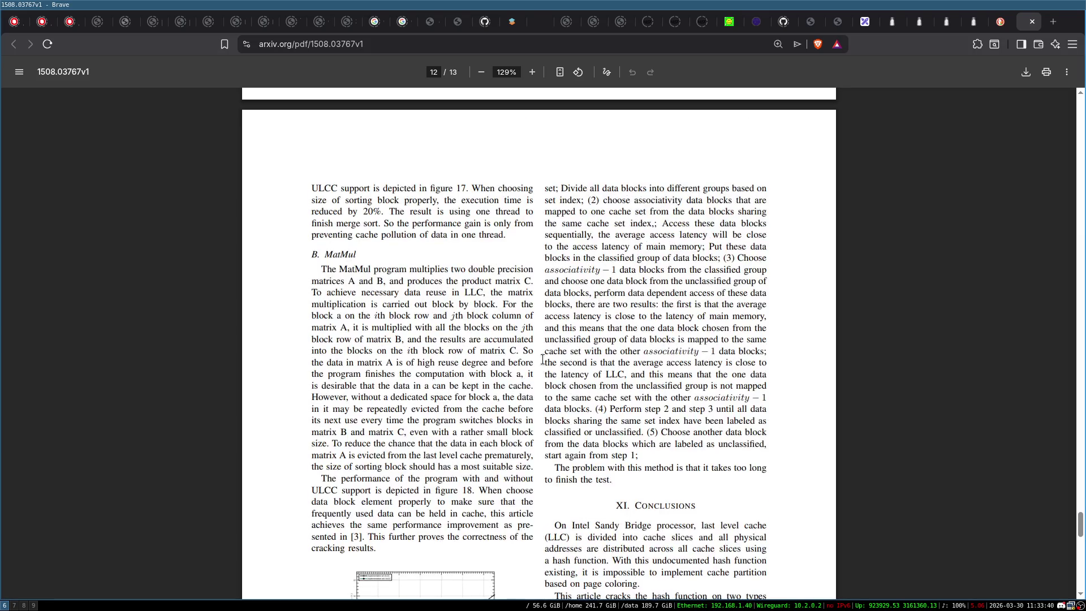
scroll(545, 359, "up", 3)
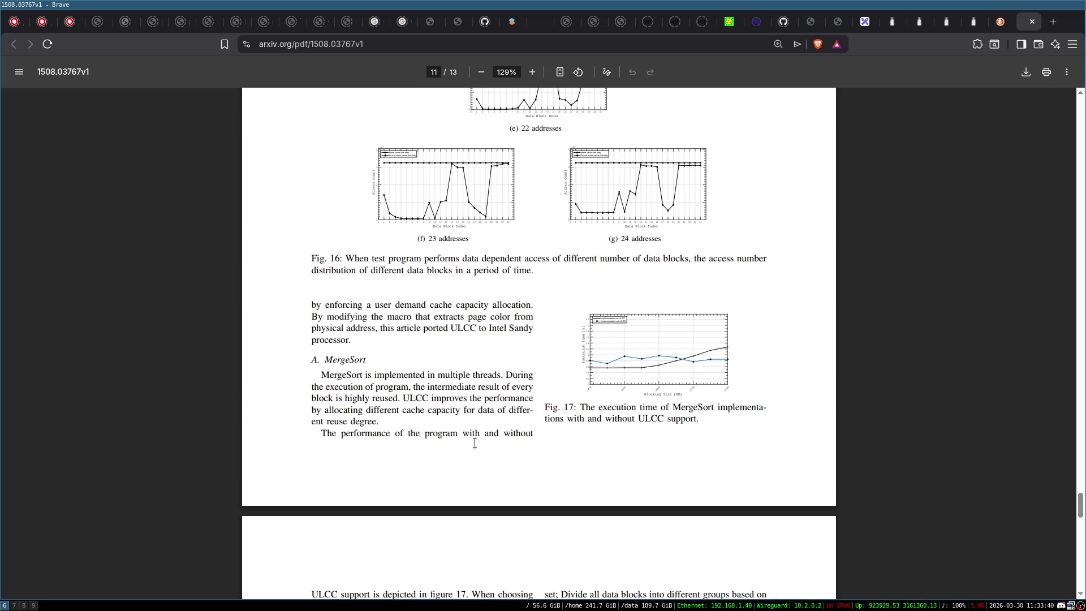
scroll(568, 327, "up", 15)
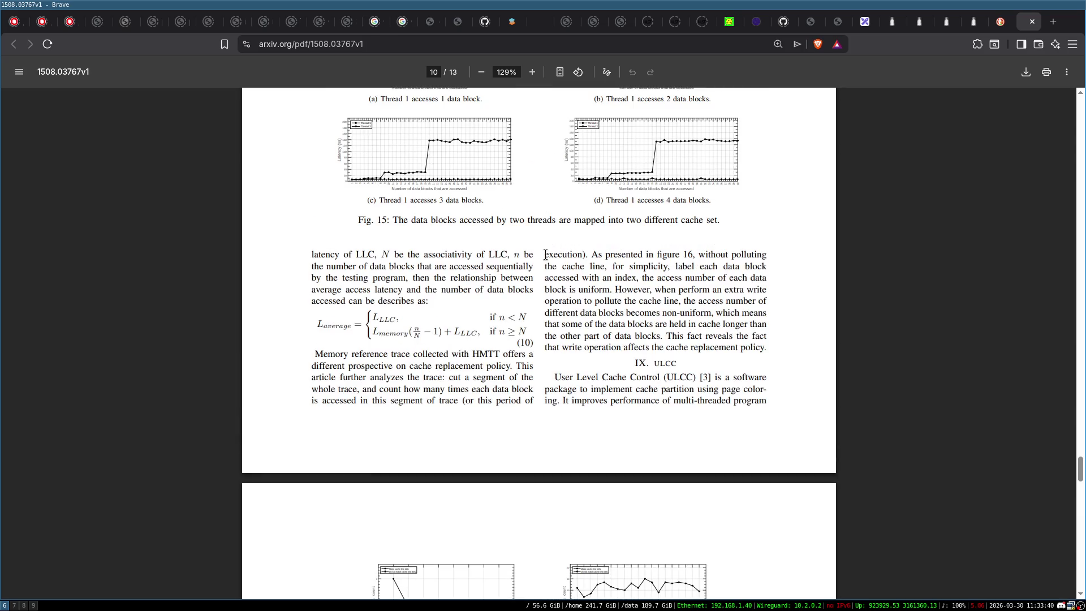
Step: Jump back to the title page, scroll to page 3, then return to the search results
key("Home")
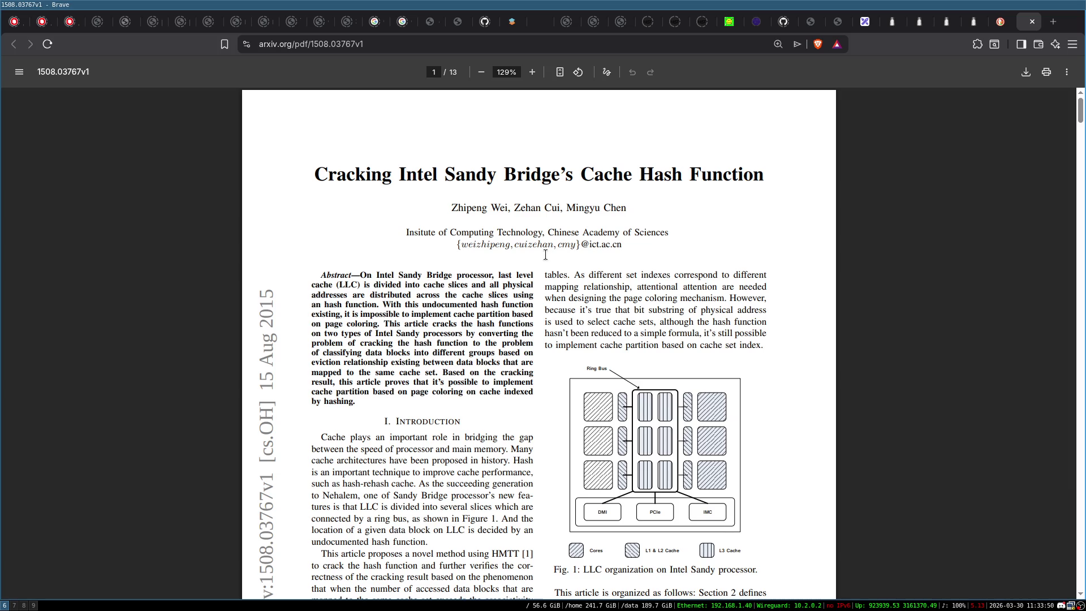
scroll(561, 336, "down", 15)
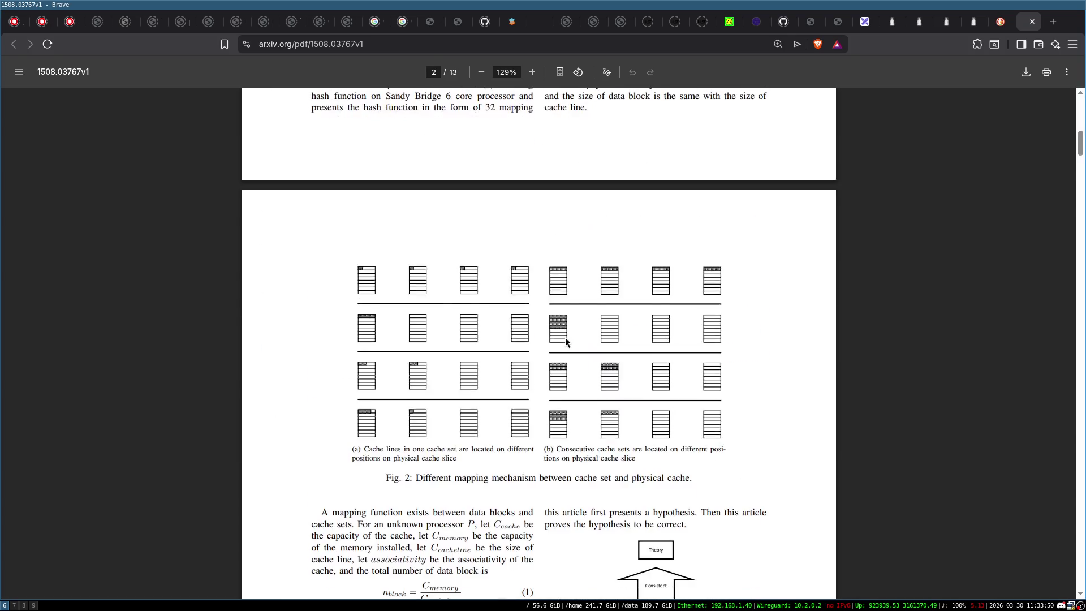
scroll(569, 339, "down", 15)
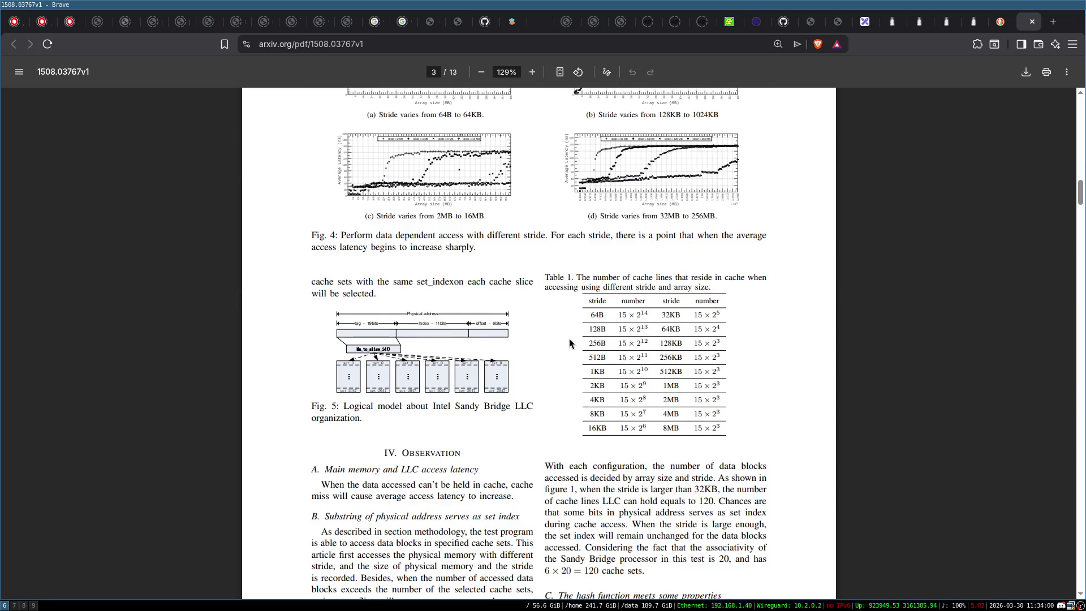
key("alt+Left")
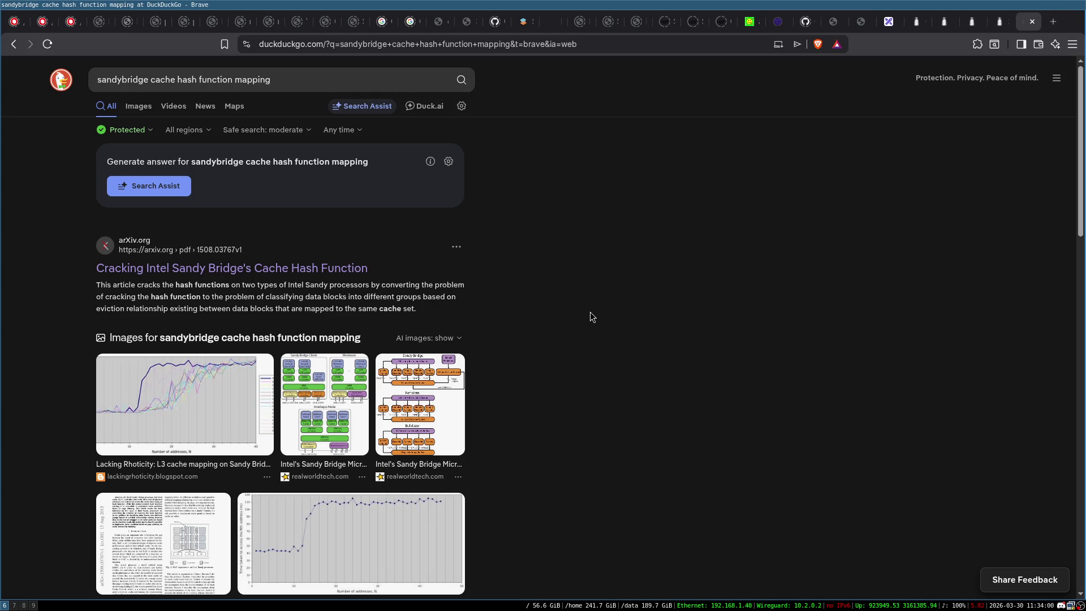
Step: Open the ixpug Xeon mapping slides result, then dismiss the download and close that tab
scroll(589, 312, "down", 3)
scroll(636, 300, "down", 4)
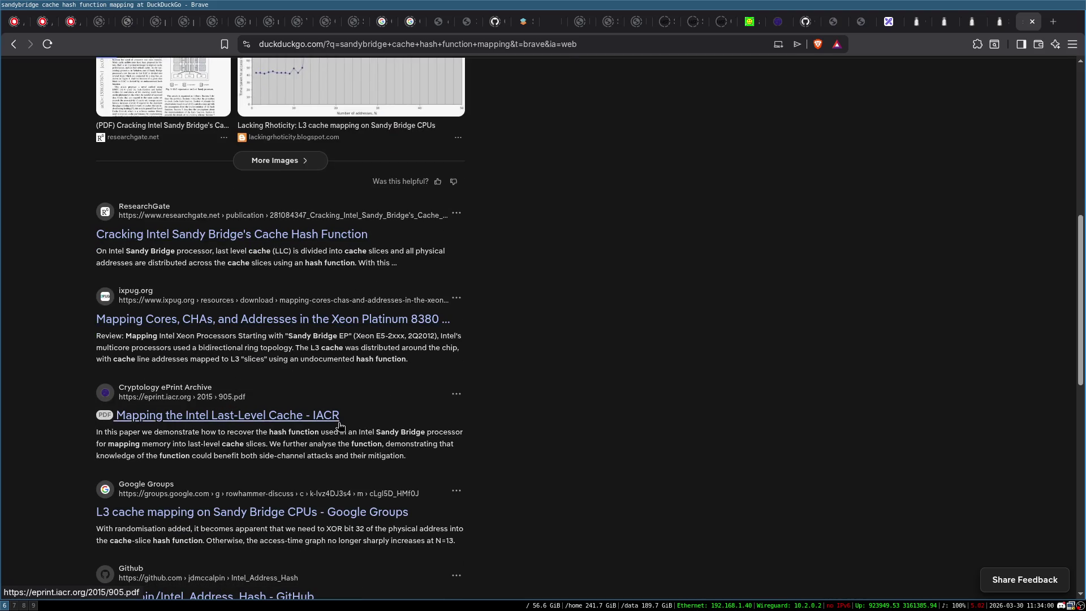
middle_click(295, 324)
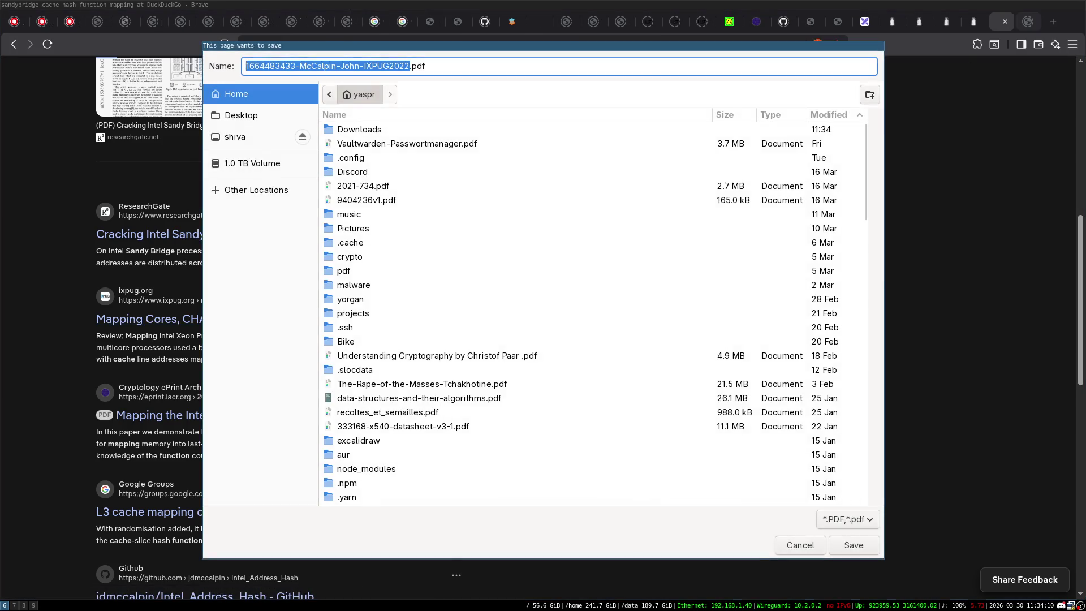
middle_click(1027, 25)
scroll(537, 347, "down", 1)
scroll(537, 347, "up", 1)
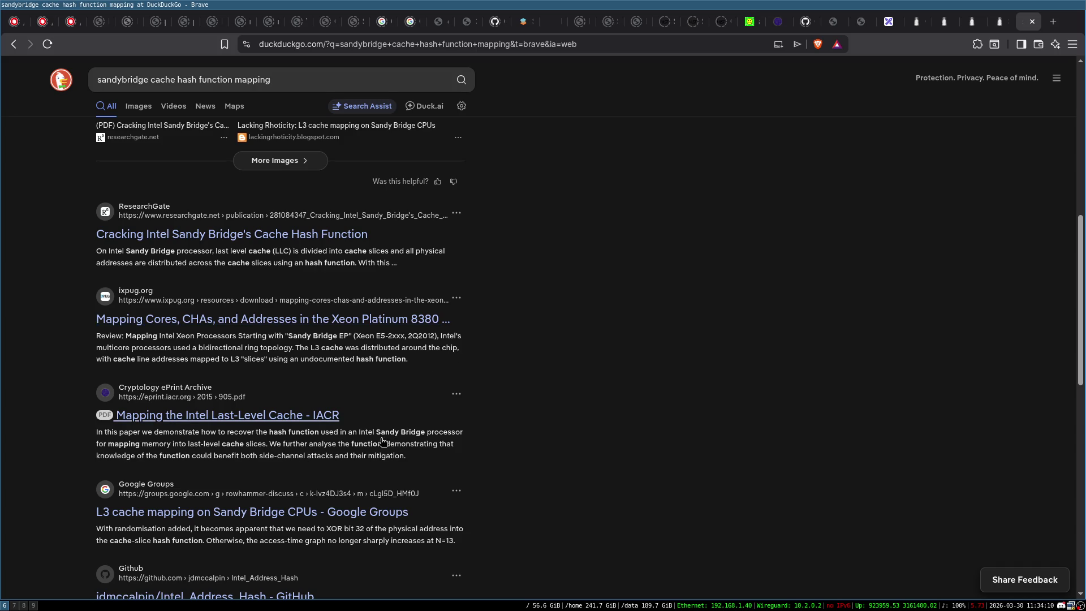
scroll(283, 441, "up", 4)
Step: Search 'cache hash function mapping x86' and open jdmccalpin/Intel_Address_Hash in a new tab
key("ctrl+Delete")
key("Return")
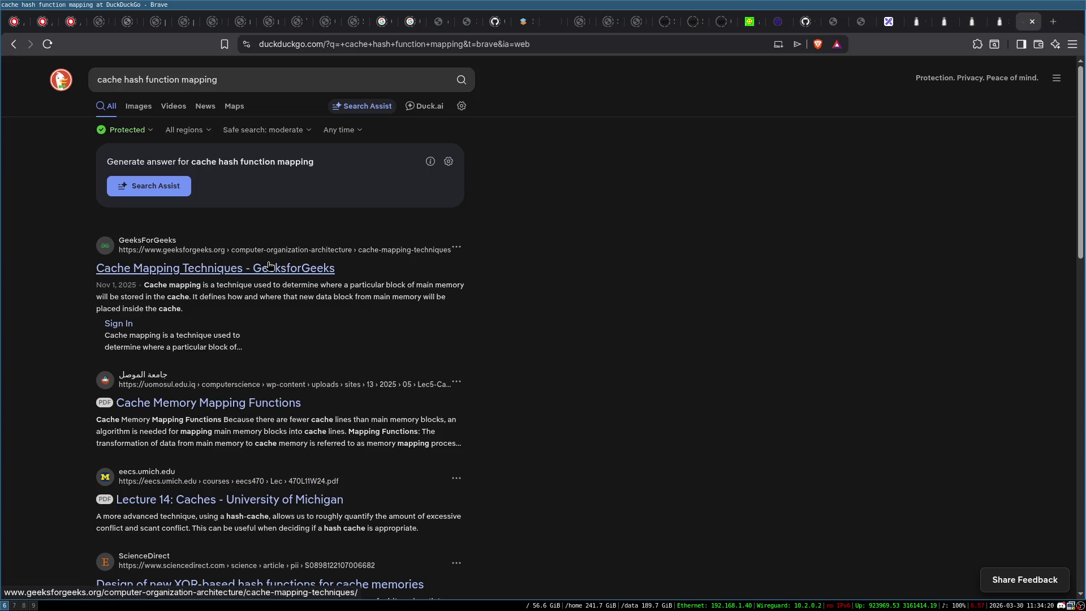
scroll(269, 263, "down", 2)
scroll(237, 170, "up", 2)
left_click(256, 77)
type("x86")
key("Return")
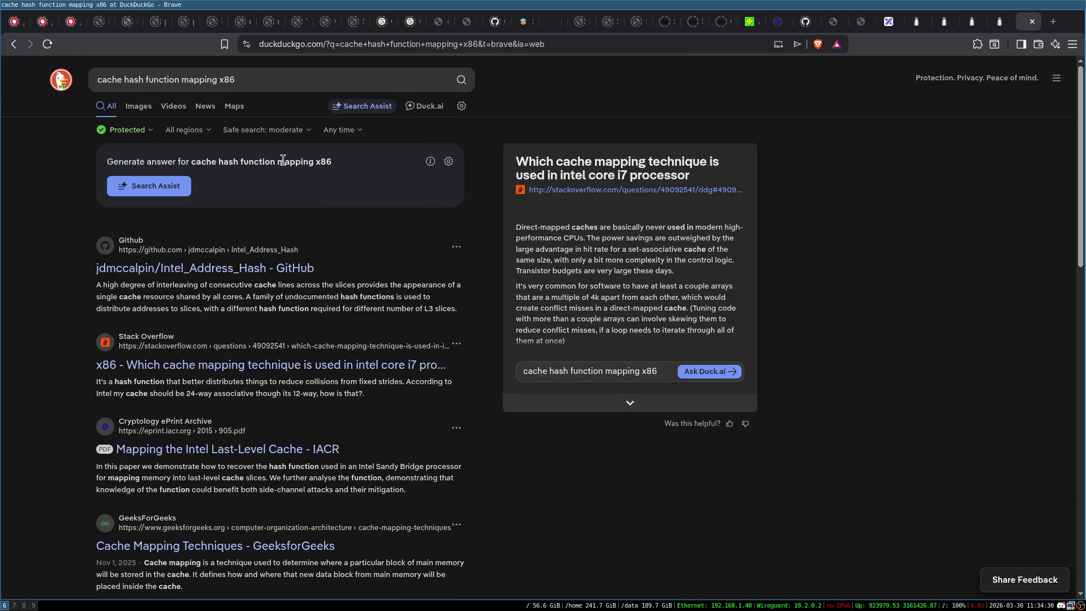
scroll(283, 160, "down", 1)
middle_click(622, 121)
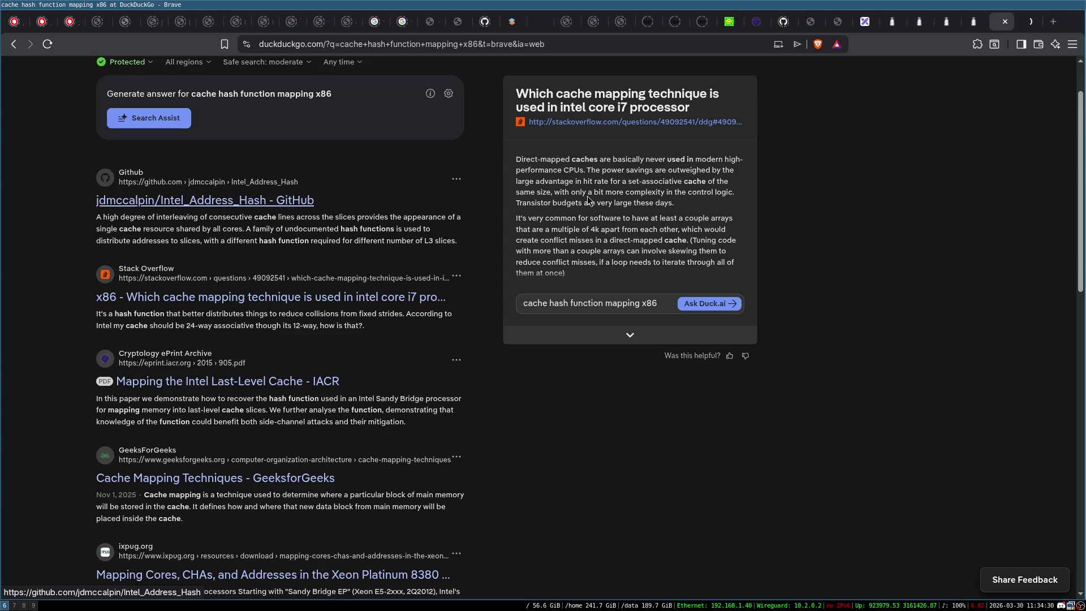
left_click(1028, 22)
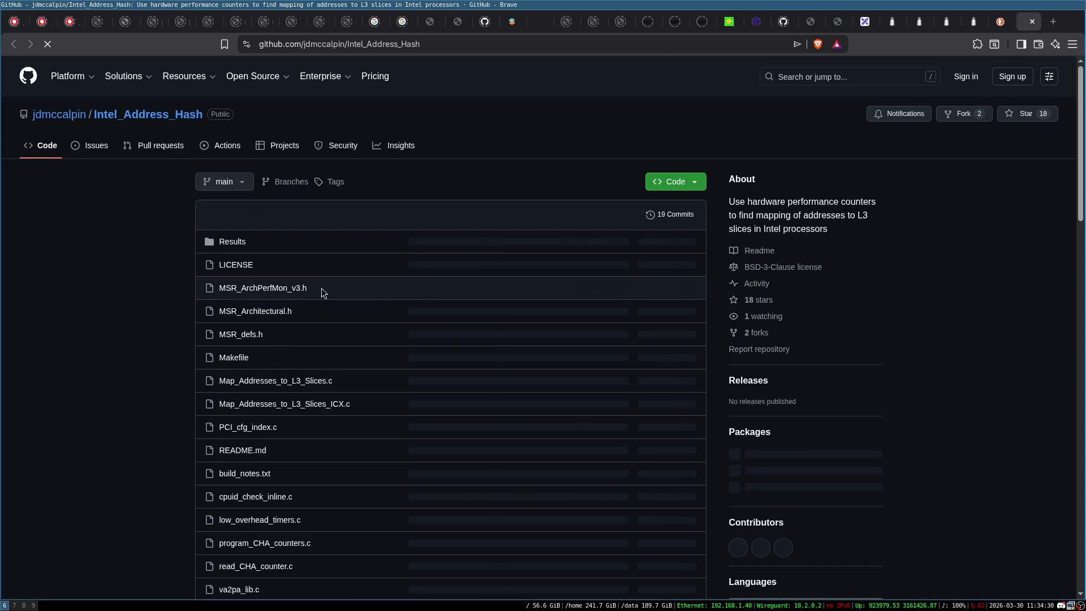
scroll(368, 311, "down", 7)
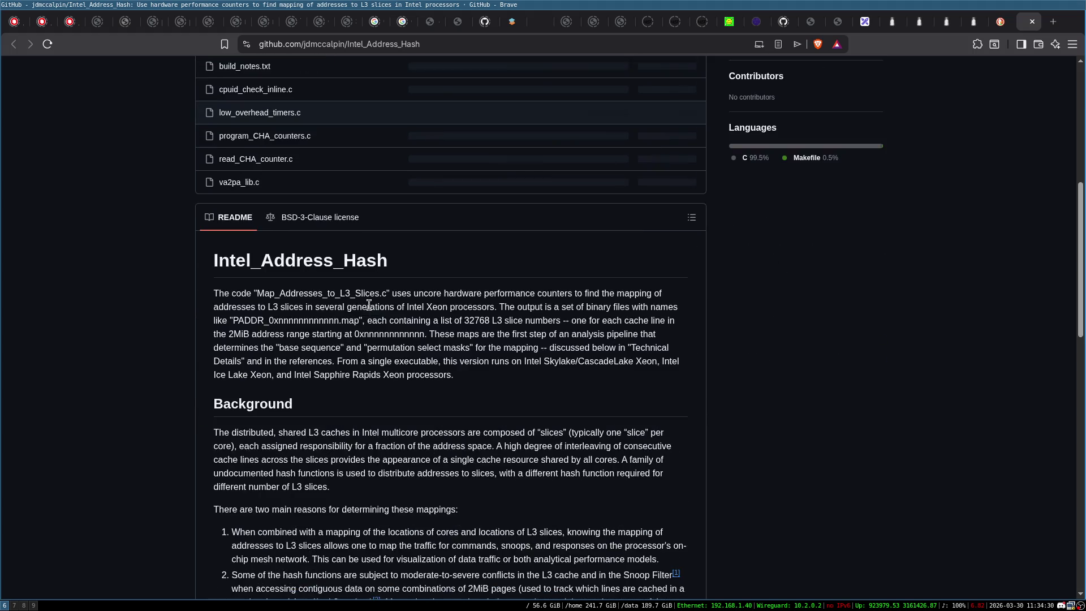
scroll(428, 310, "up", 6)
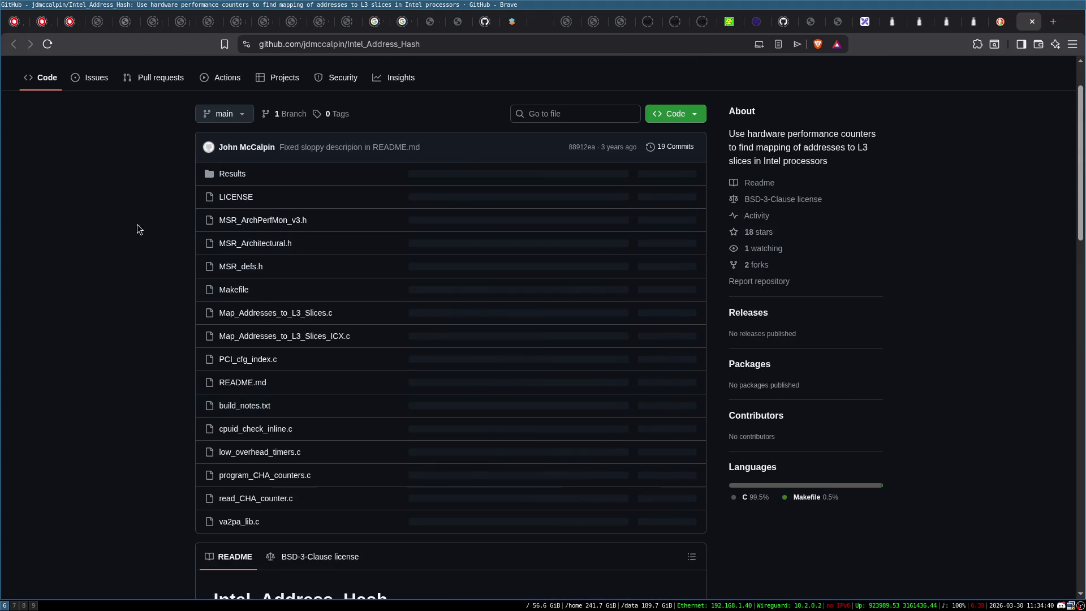
scroll(525, 316, "down", 5)
scroll(516, 318, "up", 3)
scroll(515, 319, "up", 1)
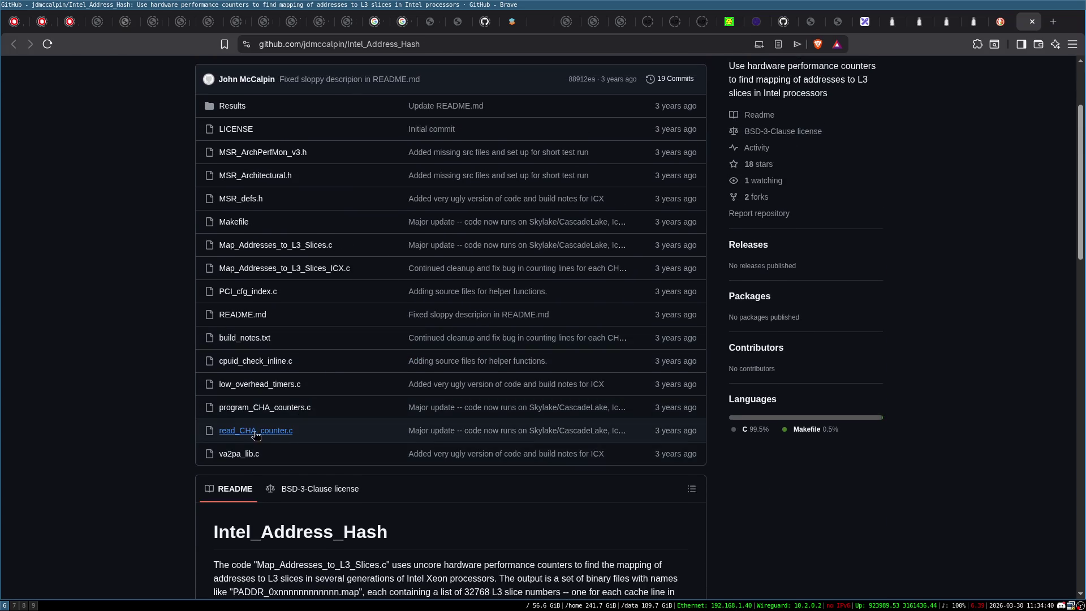
scroll(320, 418, "down", 6)
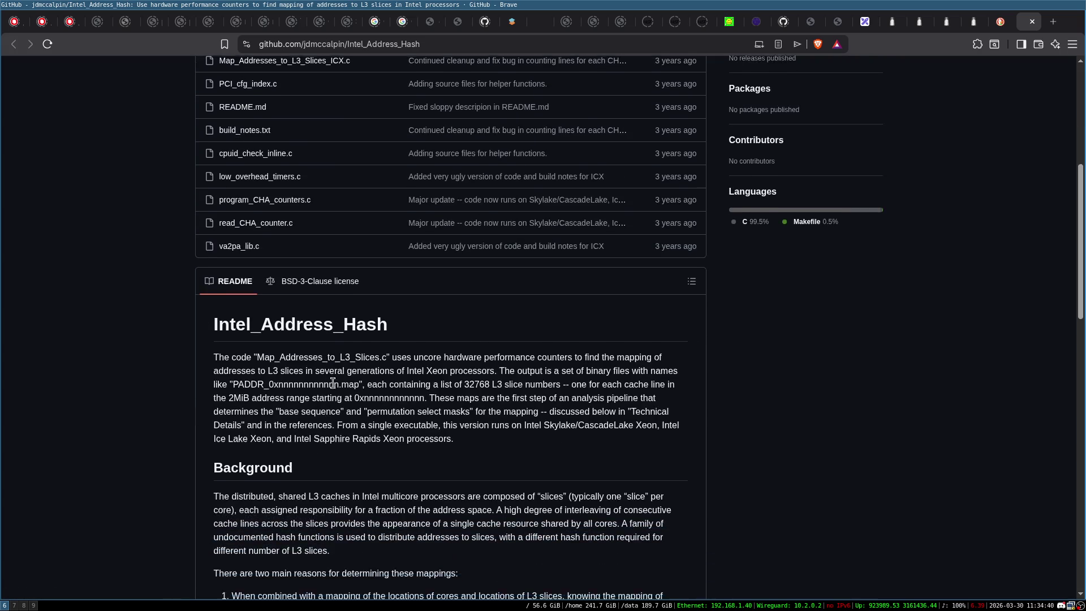
scroll(840, 281, "up", 1)
left_click(1002, 21)
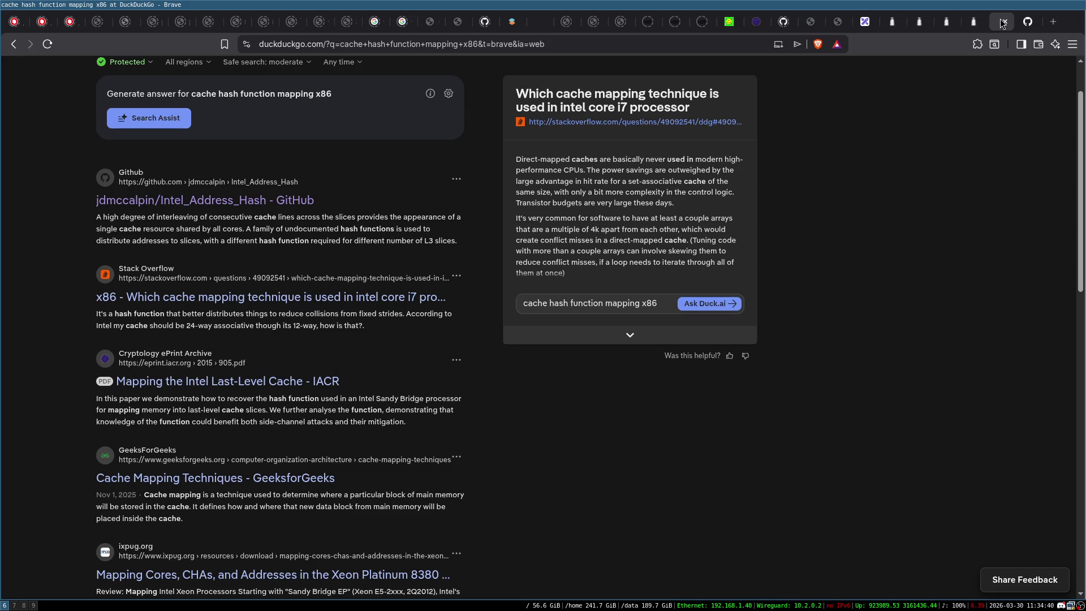
Step: Search DuckDuckGo for 'CAT x86 intel' and open Intel's Cache Allocation Technology in Xeon article
scroll(292, 56, "up", 1)
left_click(260, 80)
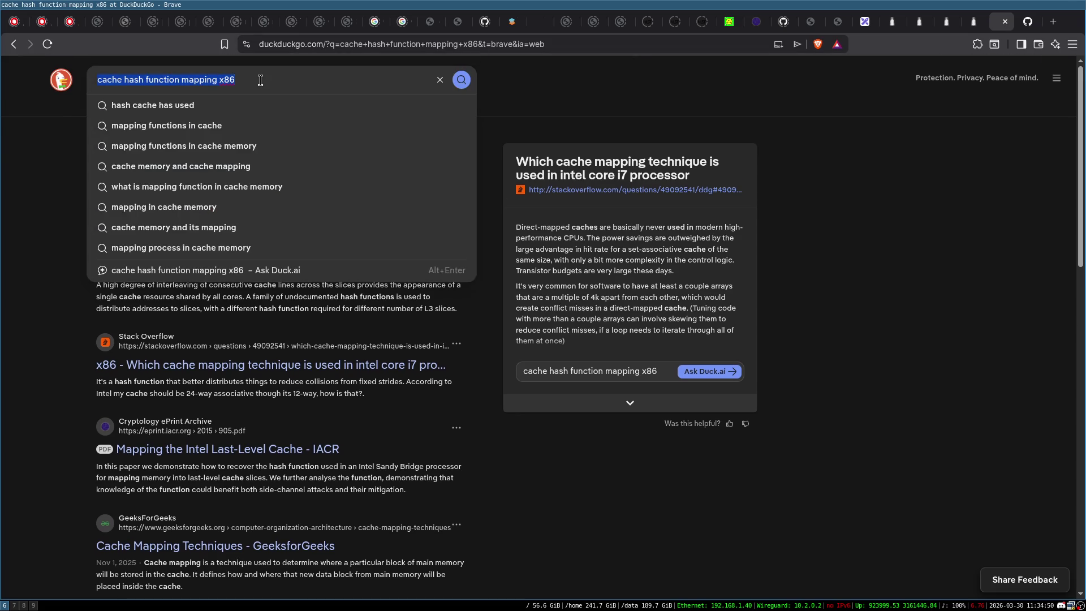
type("CAT x8")
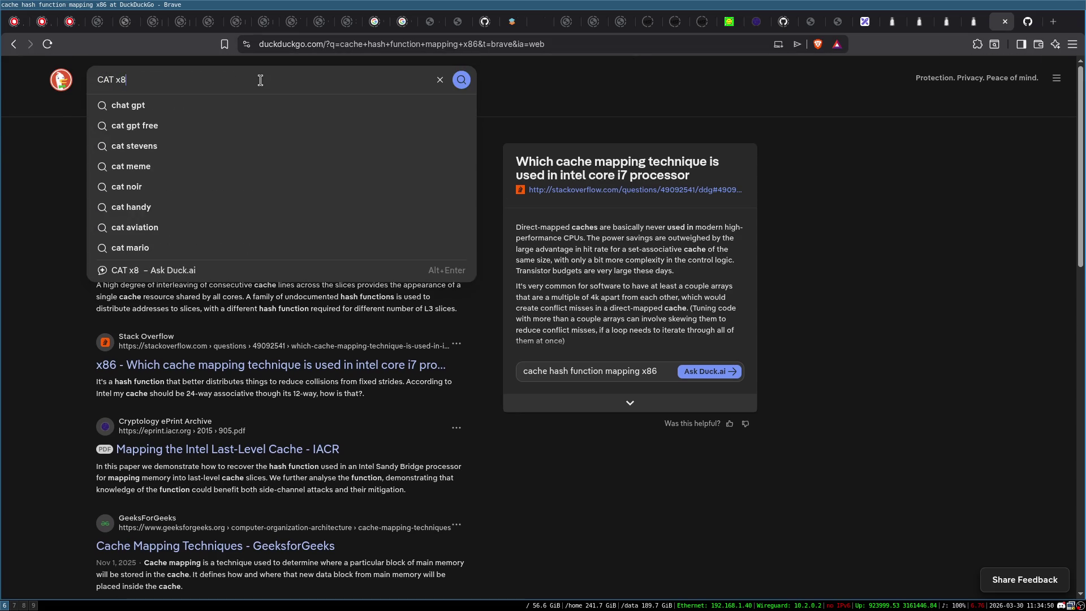
type("6 intel")
key("Return")
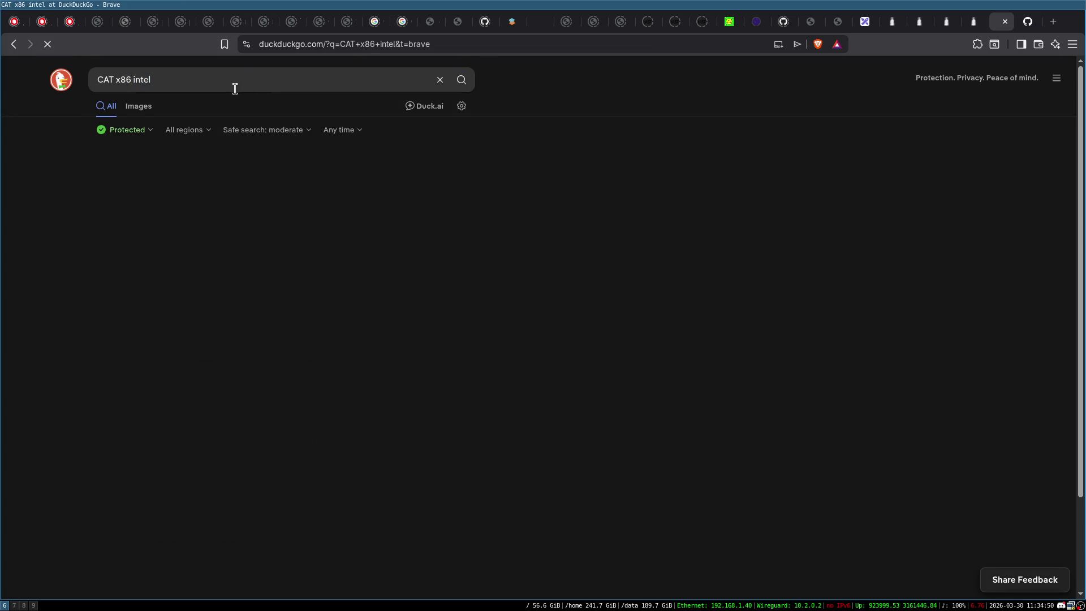
left_click(203, 180)
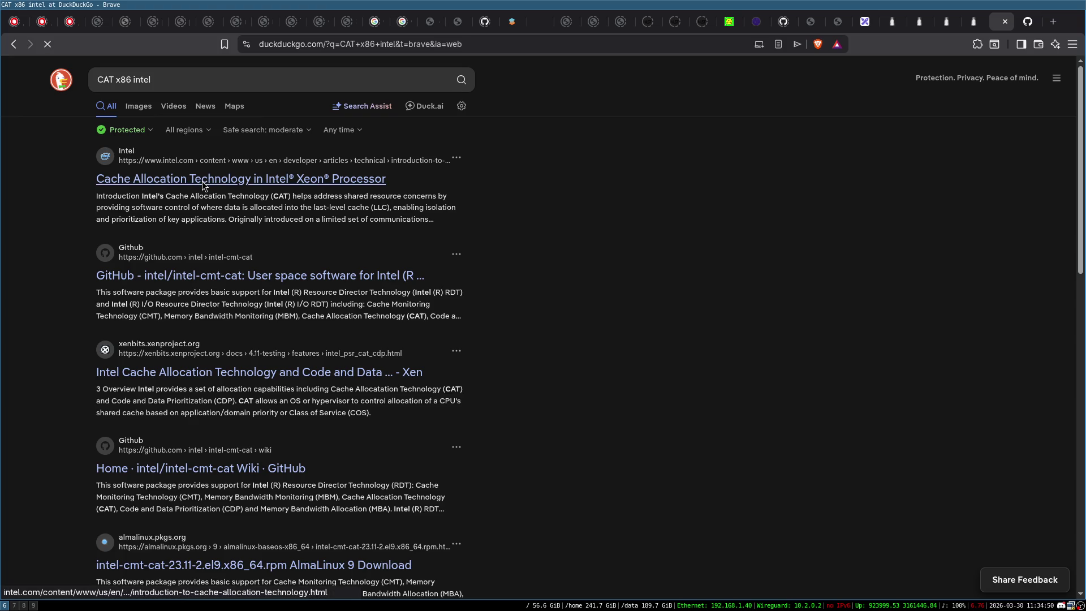
scroll(445, 252, "down", 10)
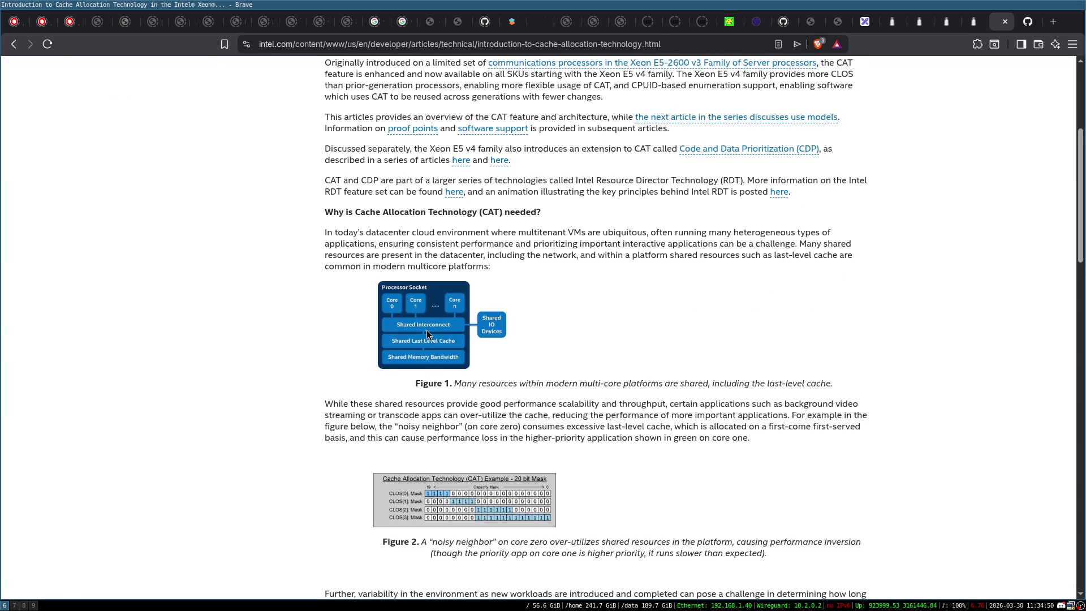
scroll(447, 295, "down", 2)
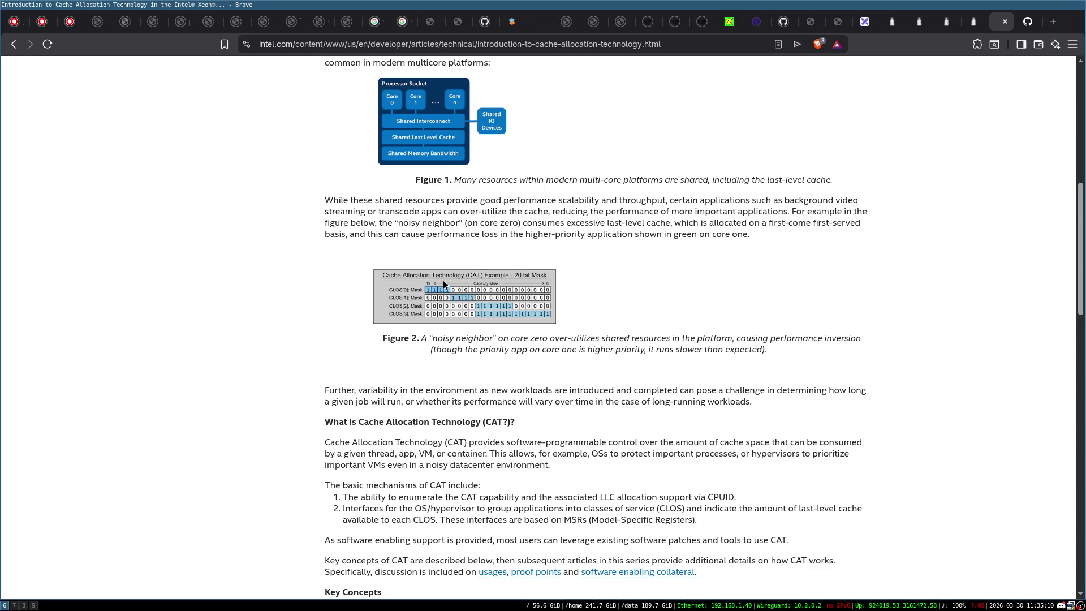
scroll(440, 273, "down", 20)
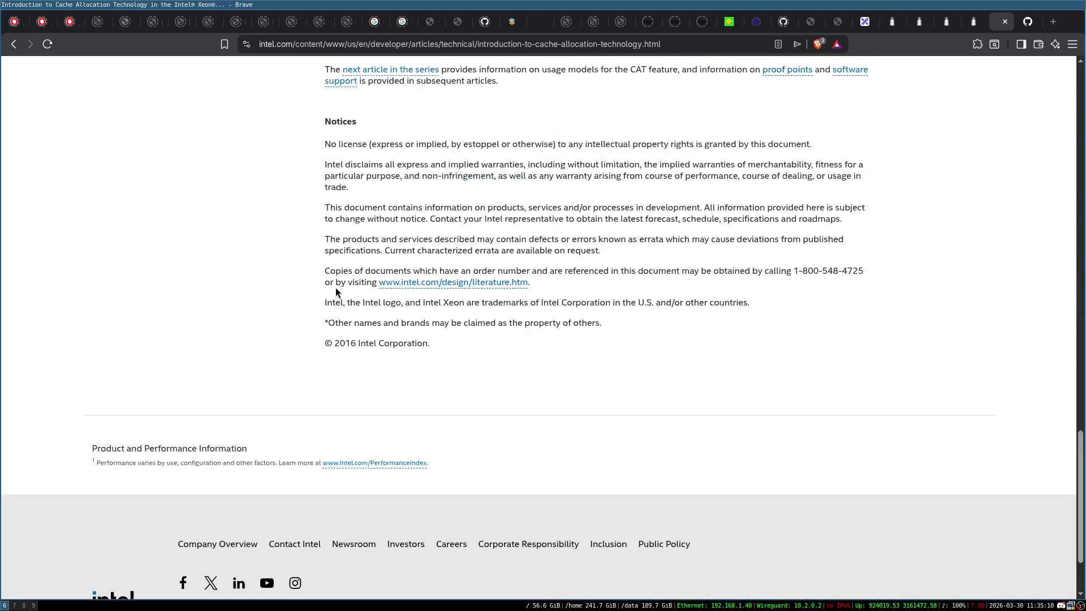
scroll(335, 287, "up", 6)
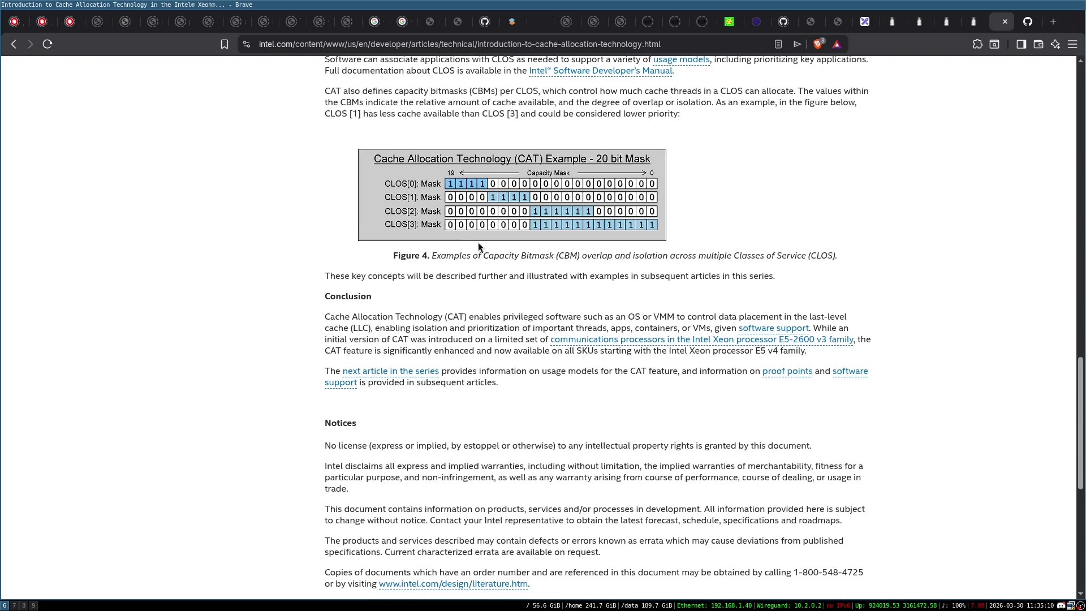
scroll(486, 218, "up", 20)
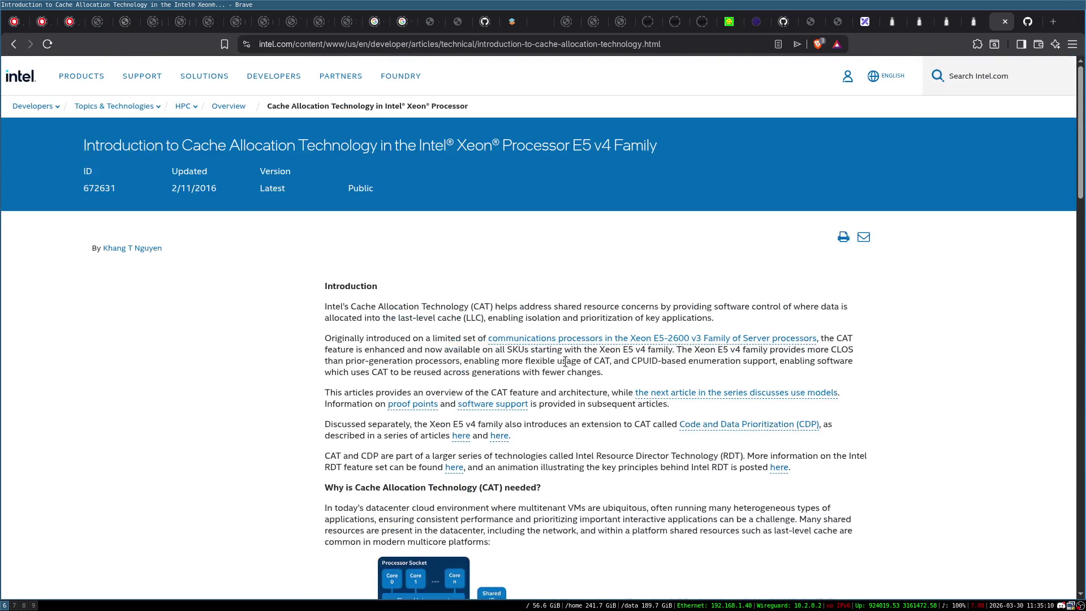
scroll(566, 361, "down", 1)
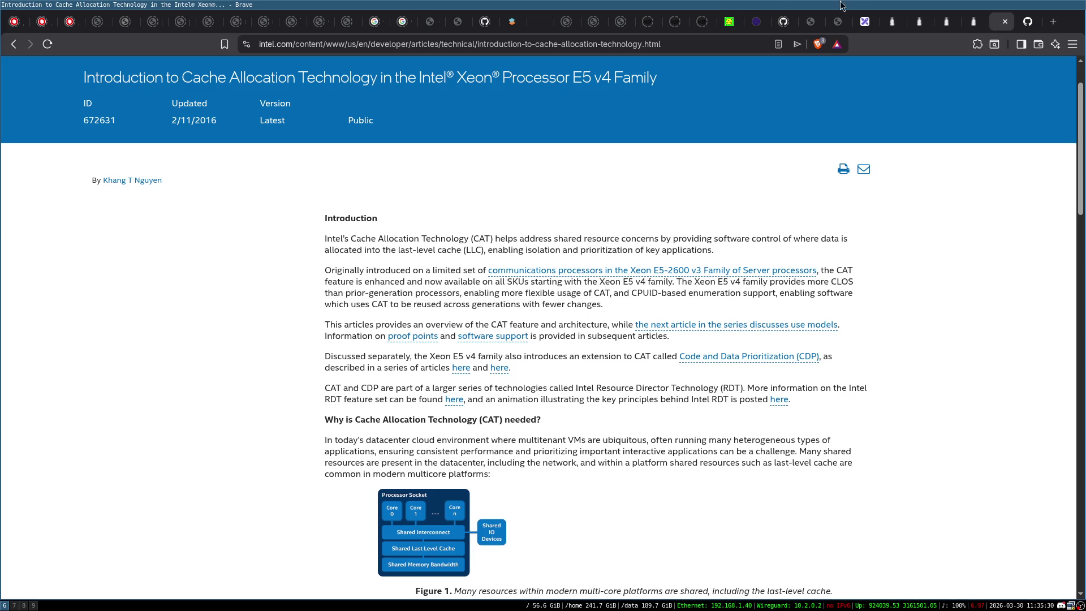
left_click(870, 22)
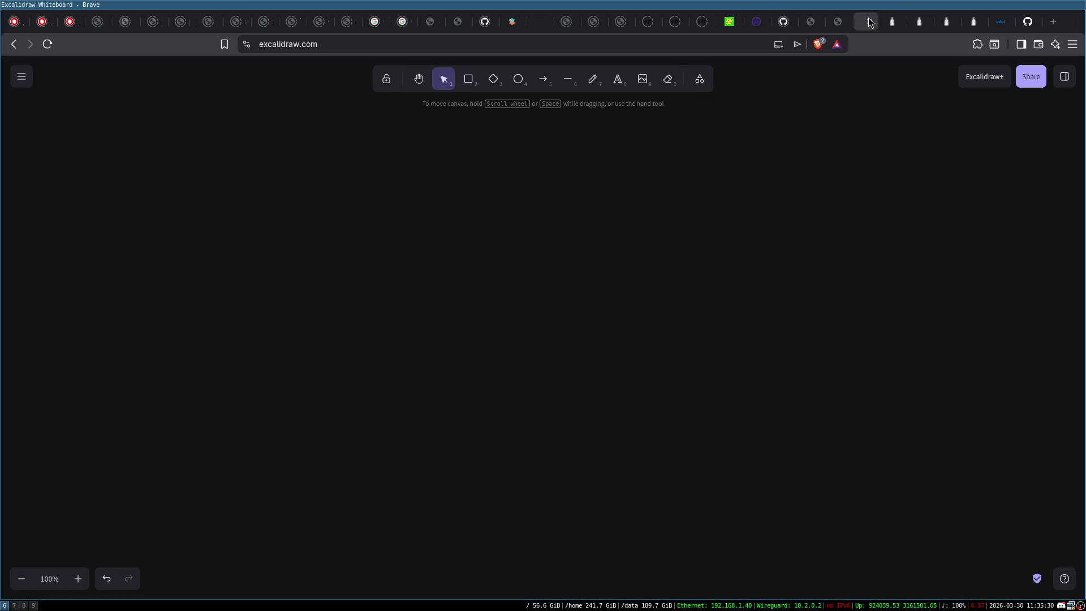
Step: Draw a rounded square and a row of circles above it, then shift the group left and down
left_click(468, 79)
mouse_move(267, 153)
left_mouse_down()
mouse_move(305, 171)
mouse_move(333, 216)
left_mouse_up()
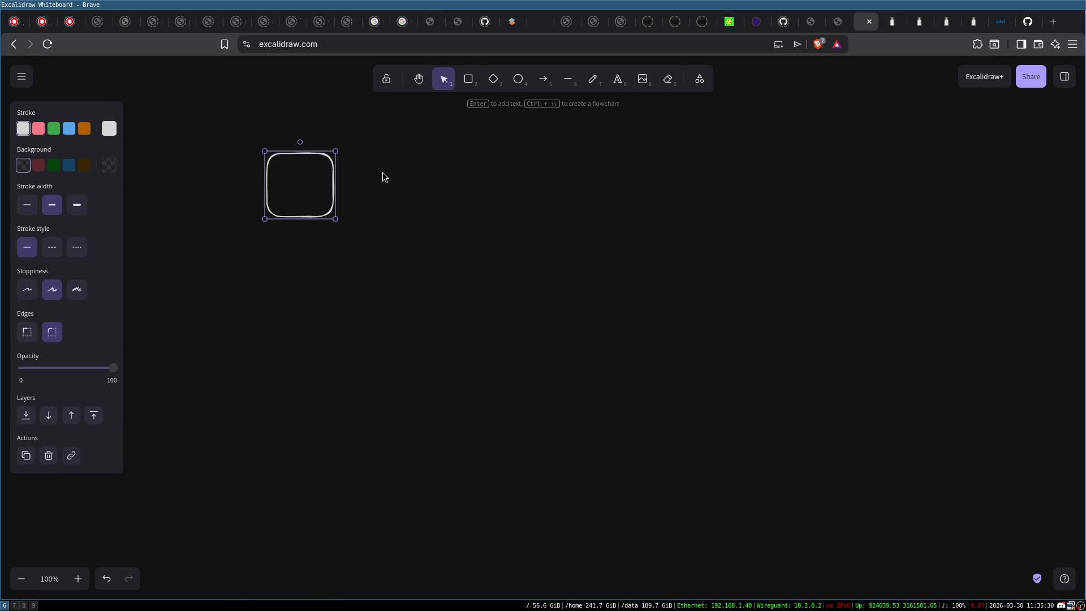
left_click_drag(296, 182, 326, 310)
left_click(527, 81)
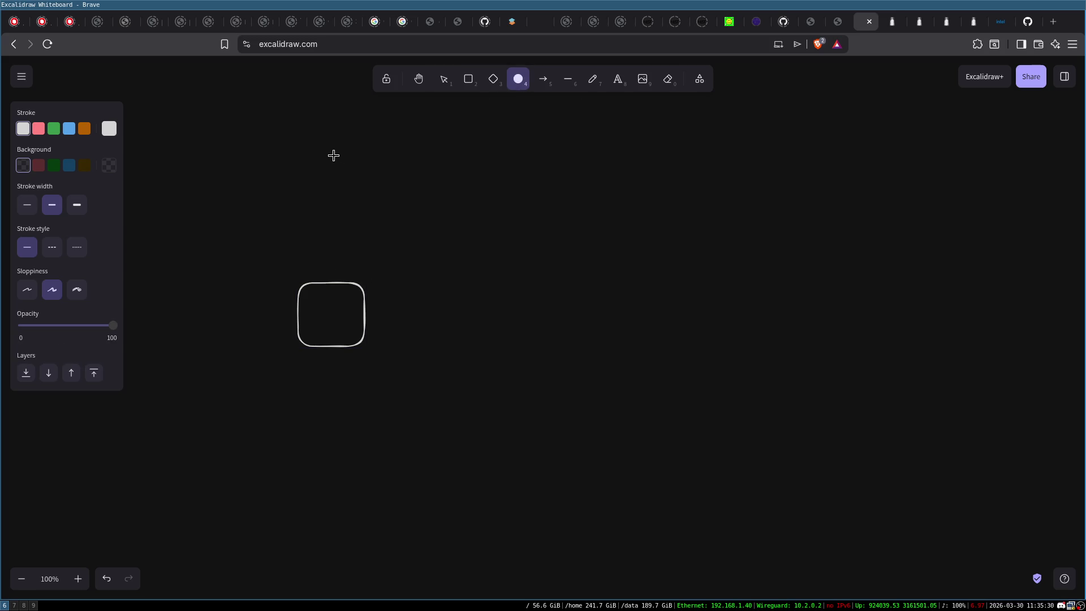
left_click_drag(331, 153, 418, 231)
mouse_move(375, 181)
left_mouse_down("alt")
mouse_move(427, 218)
mouse_move(475, 181)
mouse_move(609, 192)
mouse_move(572, 192)
mouse_move(672, 179)
mouse_move(671, 189)
left_mouse_up("alt")
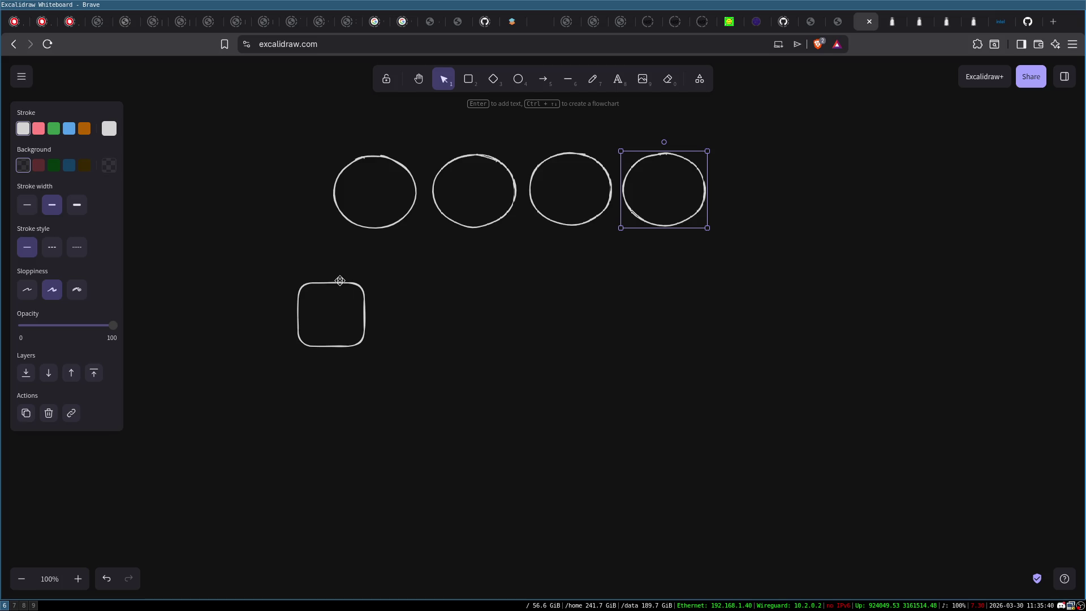
left_click_drag(339, 282, 383, 254)
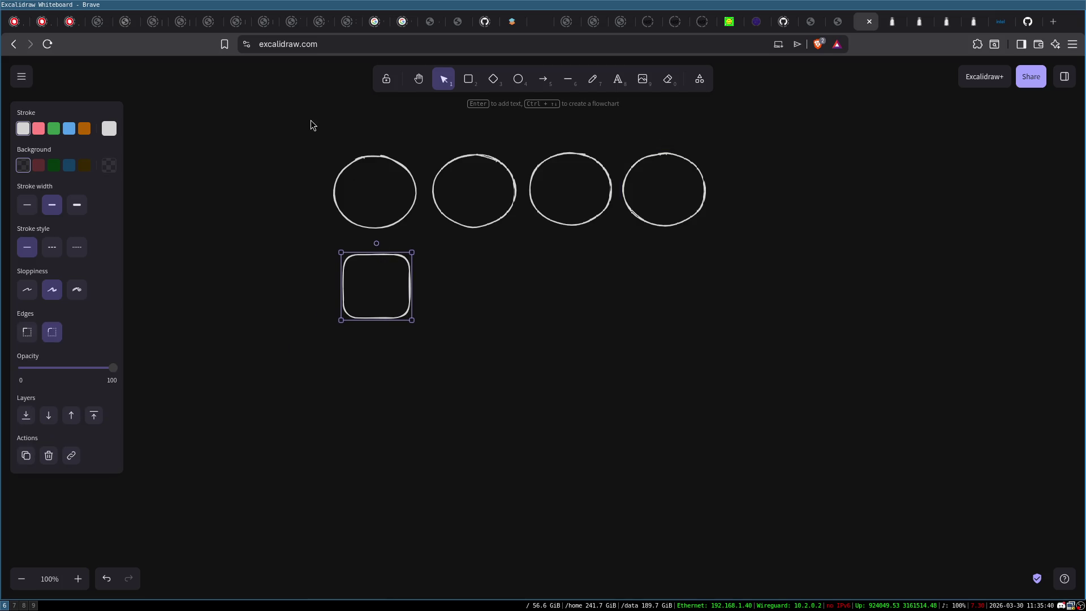
left_click_drag(303, 120, 785, 381)
mouse_move(677, 223)
left_mouse_down()
mouse_move(512, 237)
mouse_move(507, 259)
left_mouse_up()
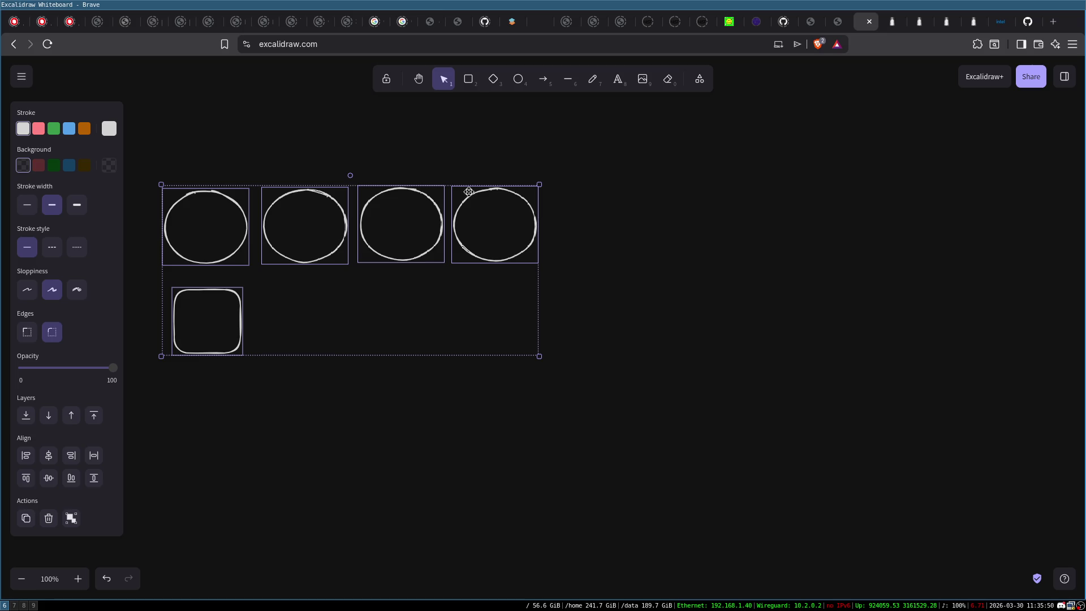
Step: Add the Web0 label, copy the rounded square rightward, and draw a large rounded frame around everything
double_click(300, 157)
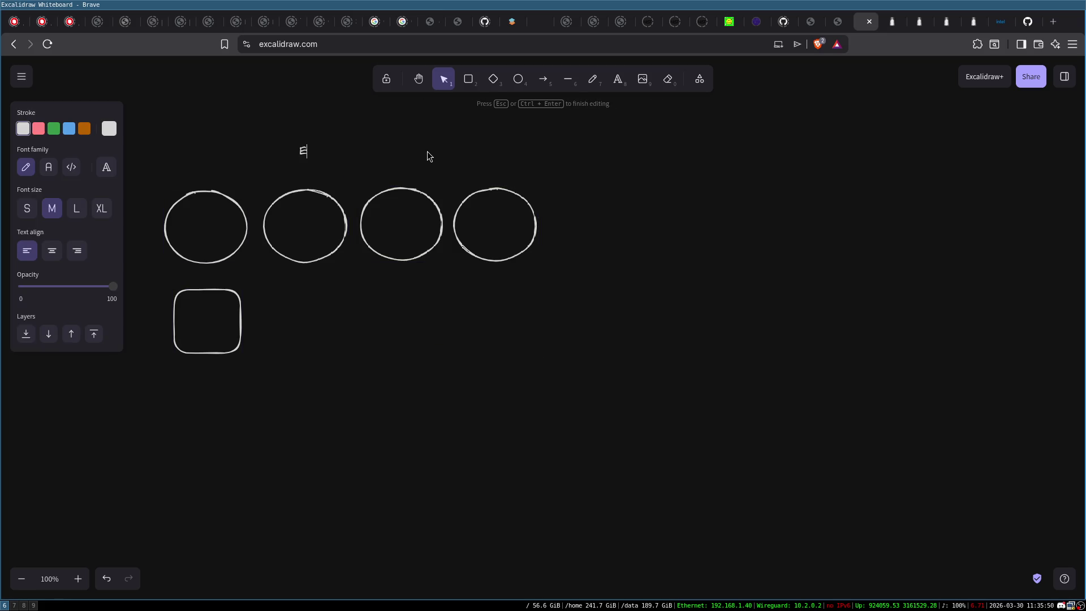
type("Web0")
left_click(284, 304)
left_click(240, 335)
mouse_move(240, 334)
left_mouse_down()
mouse_move(305, 315)
mouse_move(538, 318)
left_mouse_up()
left_click(469, 79)
mouse_move(146, 166)
left_mouse_down()
mouse_move(594, 393)
mouse_move(566, 389)
left_mouse_up()
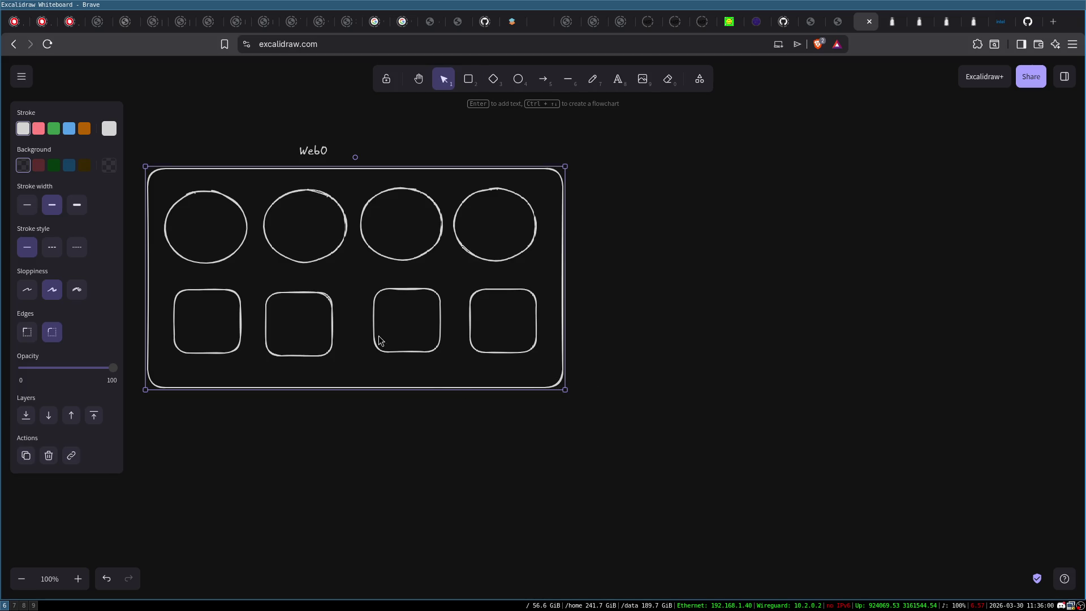
mouse_move(137, 134)
left_mouse_down()
mouse_move(249, 250)
mouse_move(589, 439)
mouse_move(592, 425)
left_mouse_up()
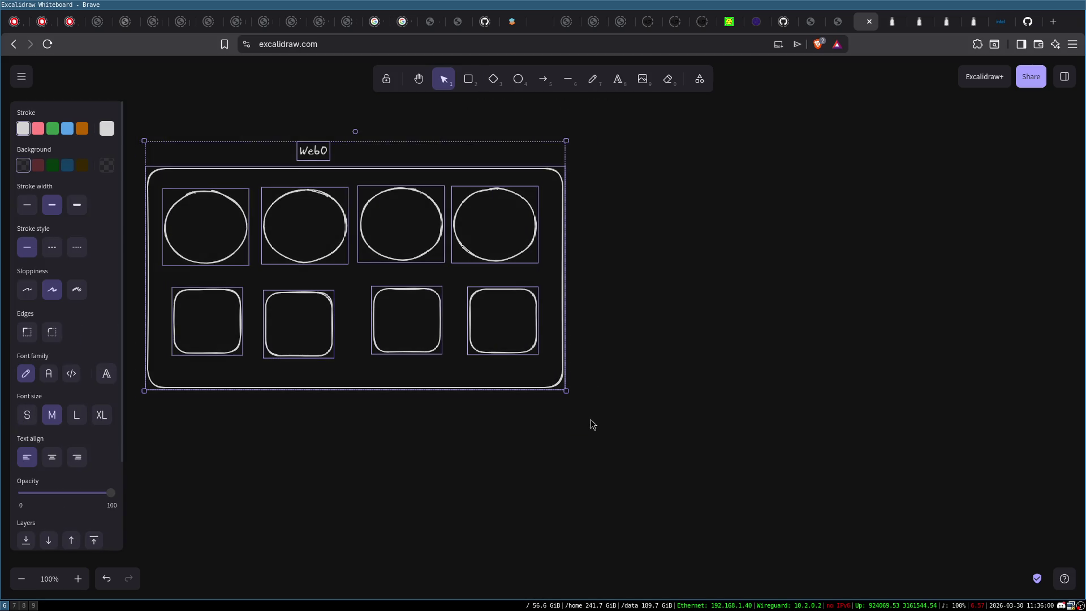
Step: Paste a copy of the Web0 socket to its right and relabel the copy Web1
key("ctrl+c")
key("ctrl+v")
mouse_move(610, 327)
left_mouse_down()
mouse_move(747, 268)
mouse_move(816, 187)
mouse_move(812, 171)
left_mouse_up()
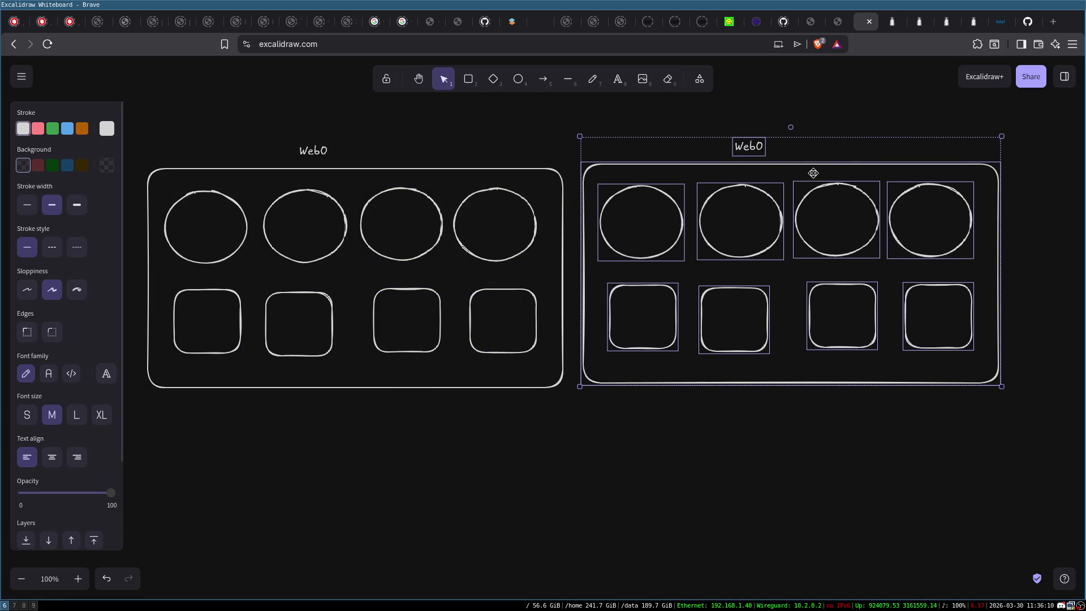
double_click(758, 146)
key("End")
left_click(793, 364)
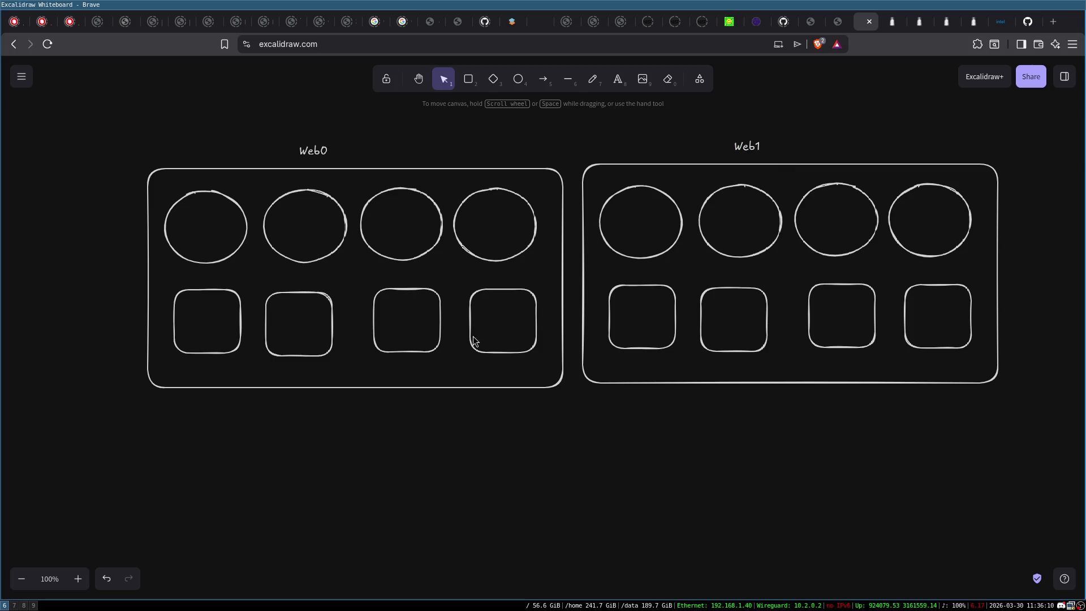
Step: Draw a long vertical divider line between Web0 and Web1 and select it
left_click(569, 82)
left_click_drag(568, 132, 575, 492)
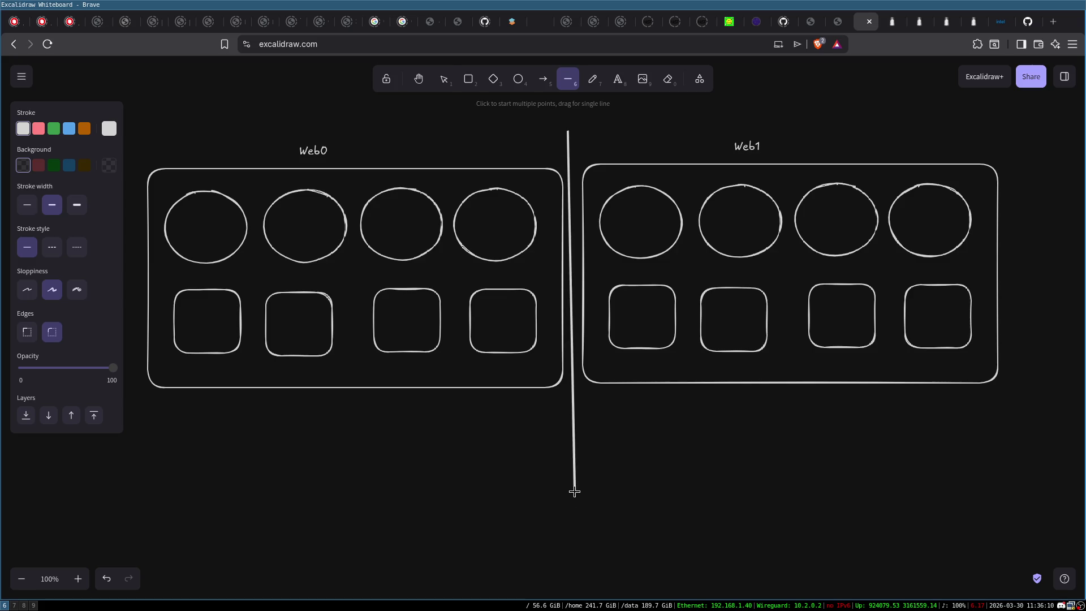
left_click(640, 286)
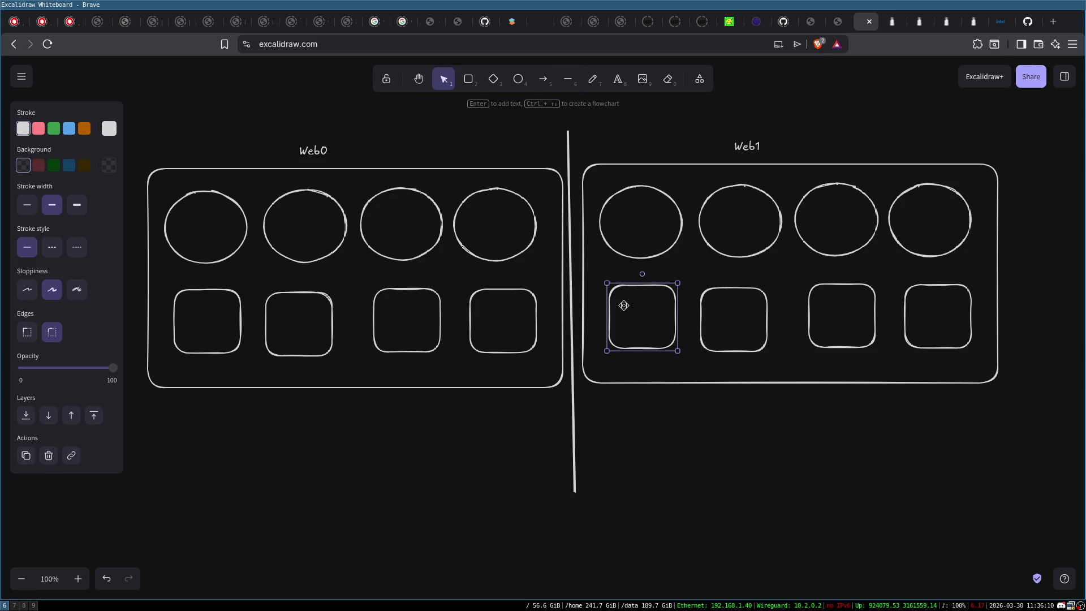
left_click(568, 79)
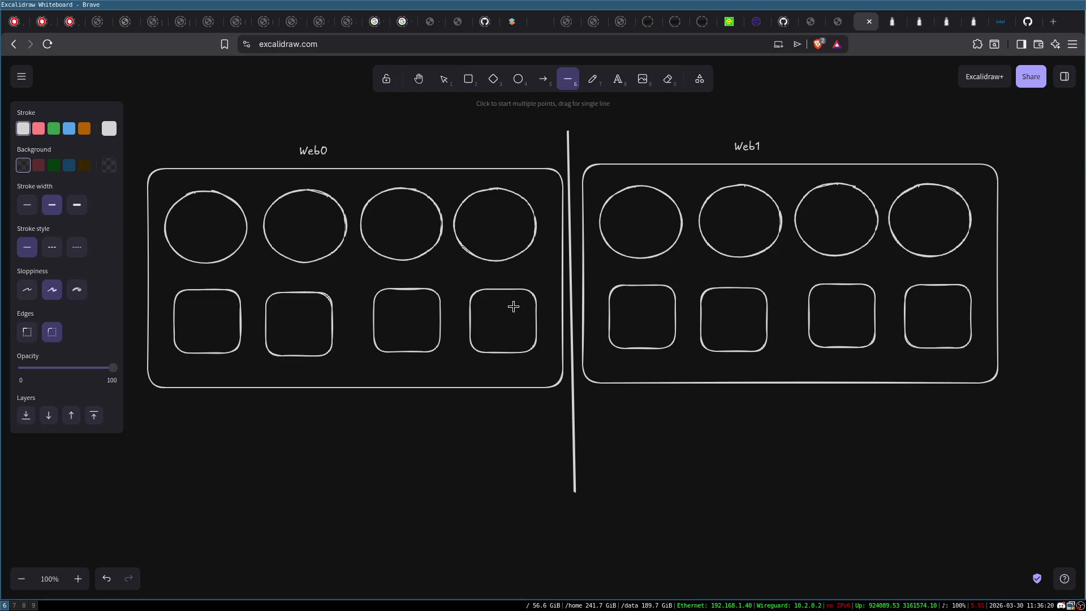
key("Escape")
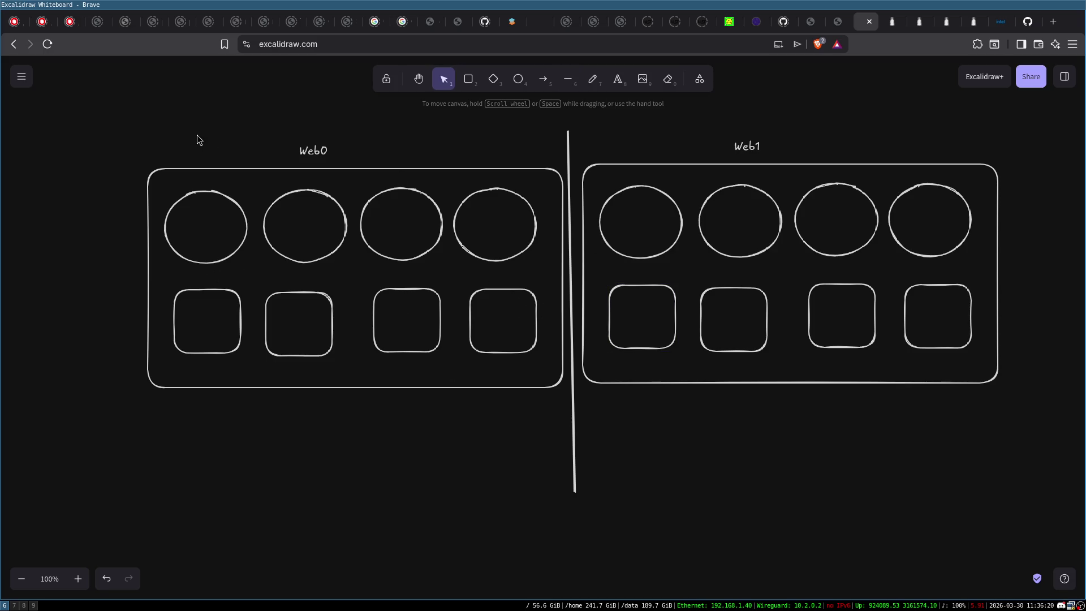
left_click_drag(79, 91, 577, 566)
left_click(569, 132)
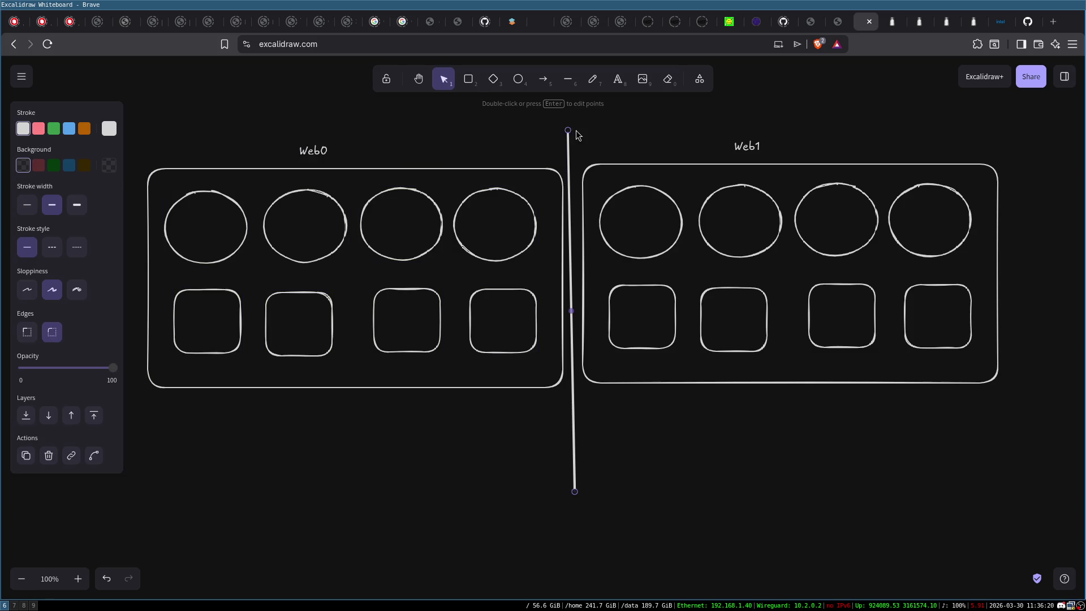
left_click(678, 99)
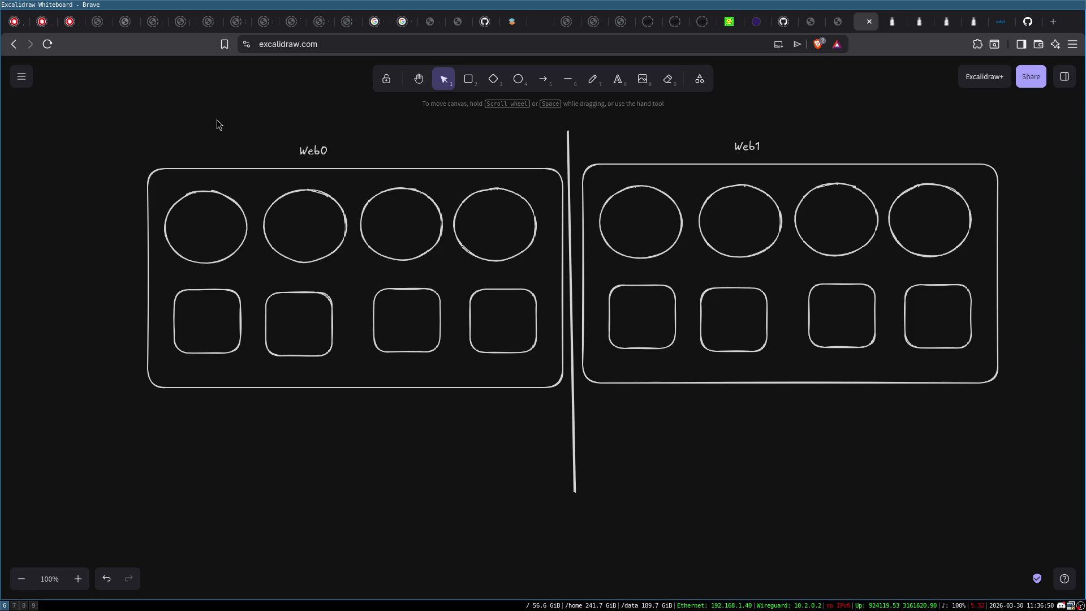
mouse_move(136, 270)
left_mouse_down()
mouse_move(1059, 371)
mouse_move(1066, 388)
left_mouse_up()
left_click(444, 334)
left_click_drag(114, 165, 581, 409)
left_click(439, 444)
Step: Delete every element of the Web0/Web1 diagram, then go to the libsodium Secure memory page
left_click_drag(145, 120, 1043, 532)
key("Delete")
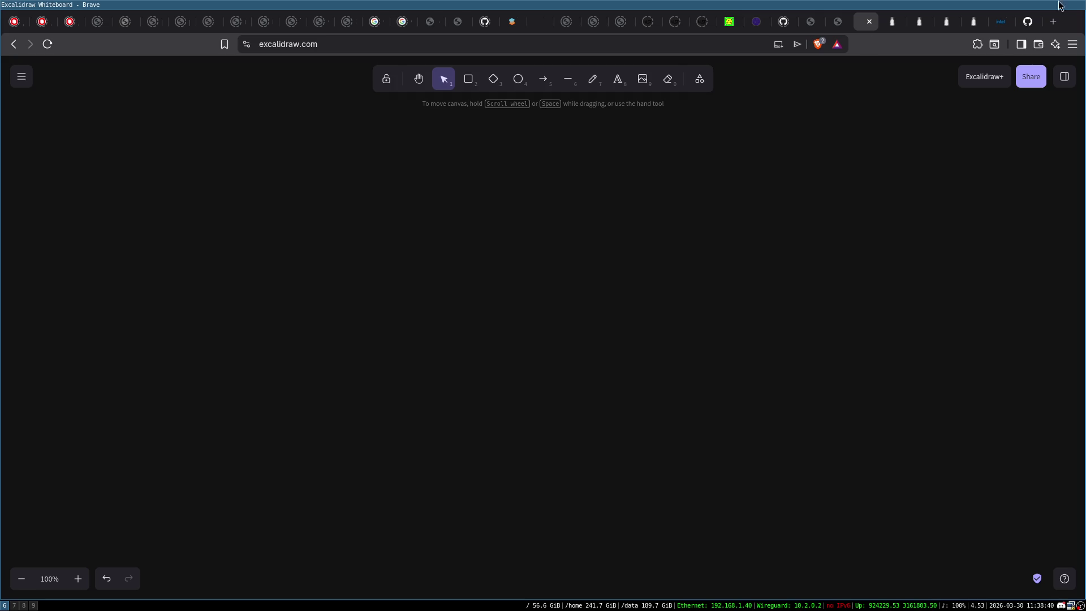
left_click(971, 23)
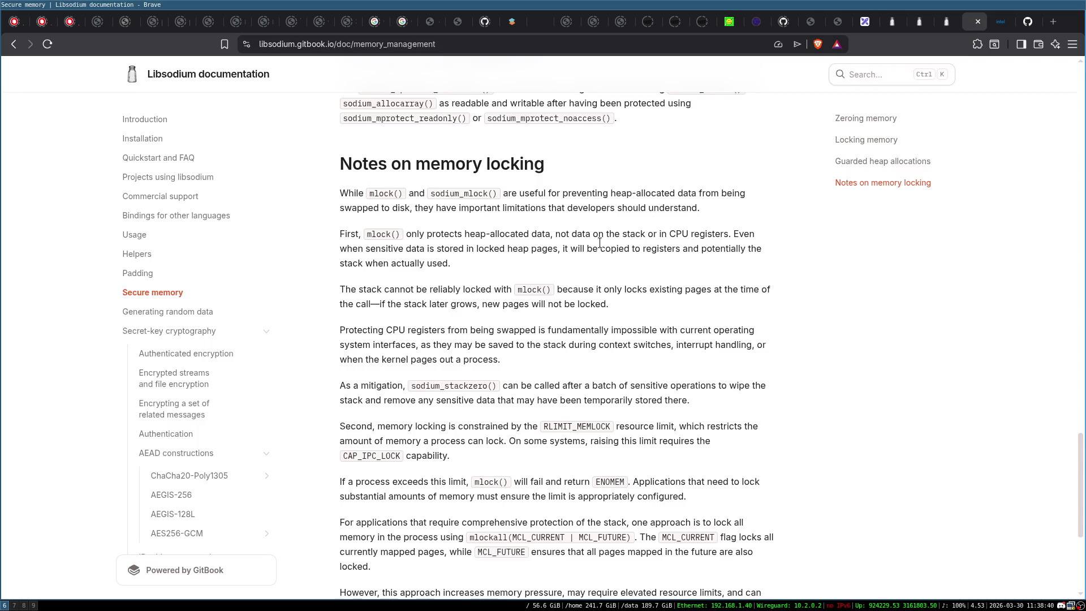
Step: Skim libsodium's memory-locking notes, then close the Intel cache allocation article
scroll(600, 242, "down", 2)
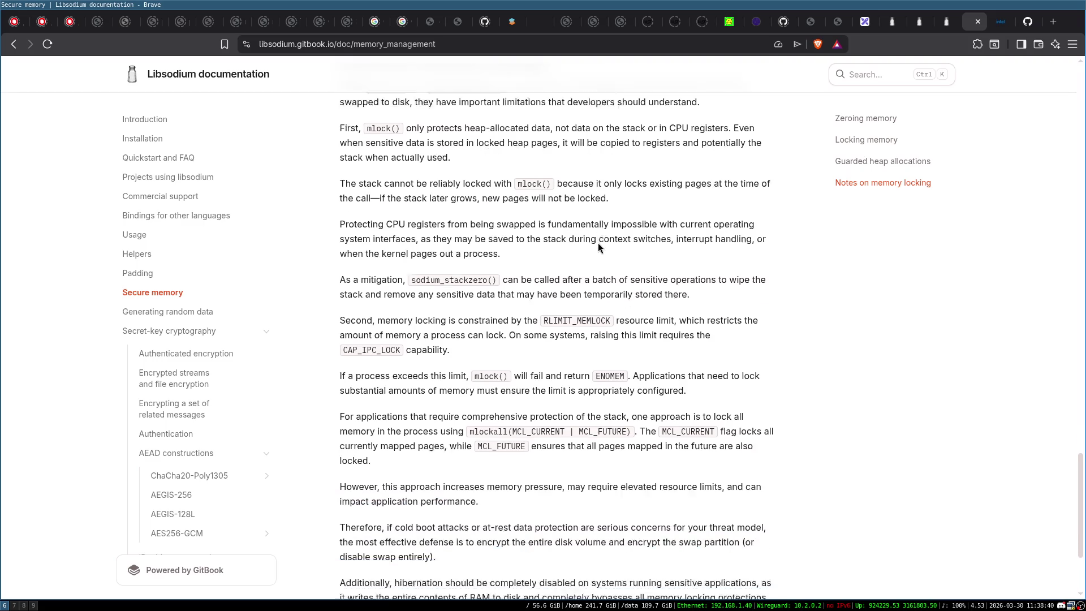
scroll(599, 243, "up", 2)
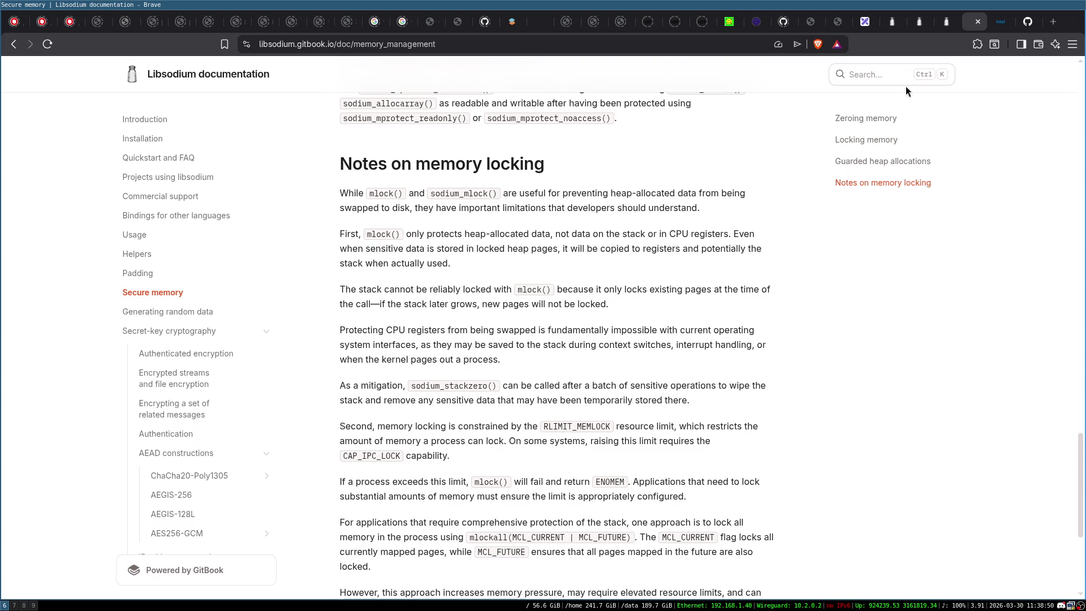
left_click(1003, 26)
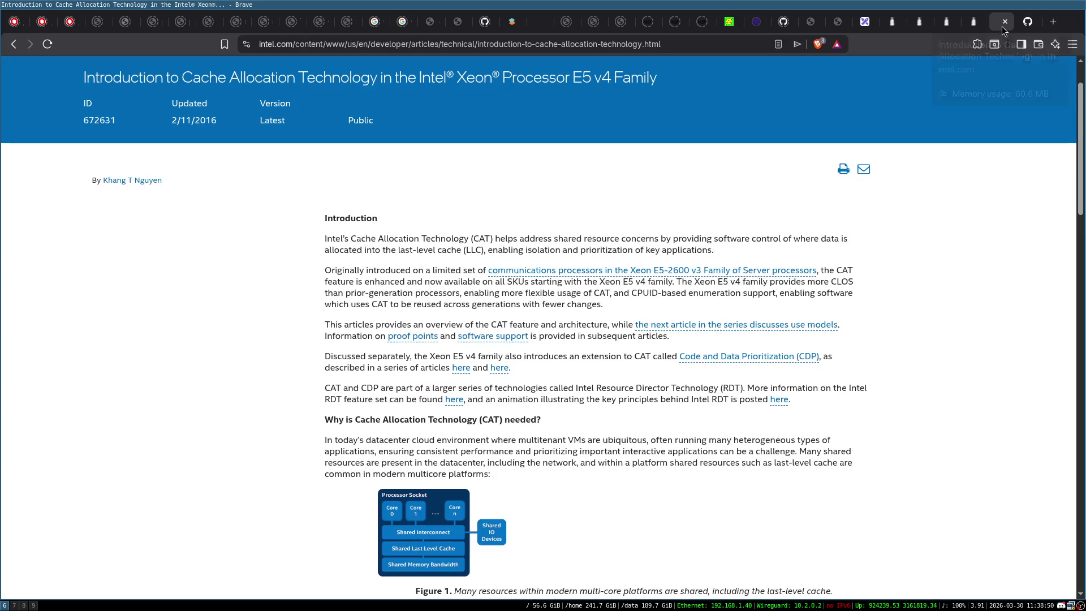
left_click(1002, 26)
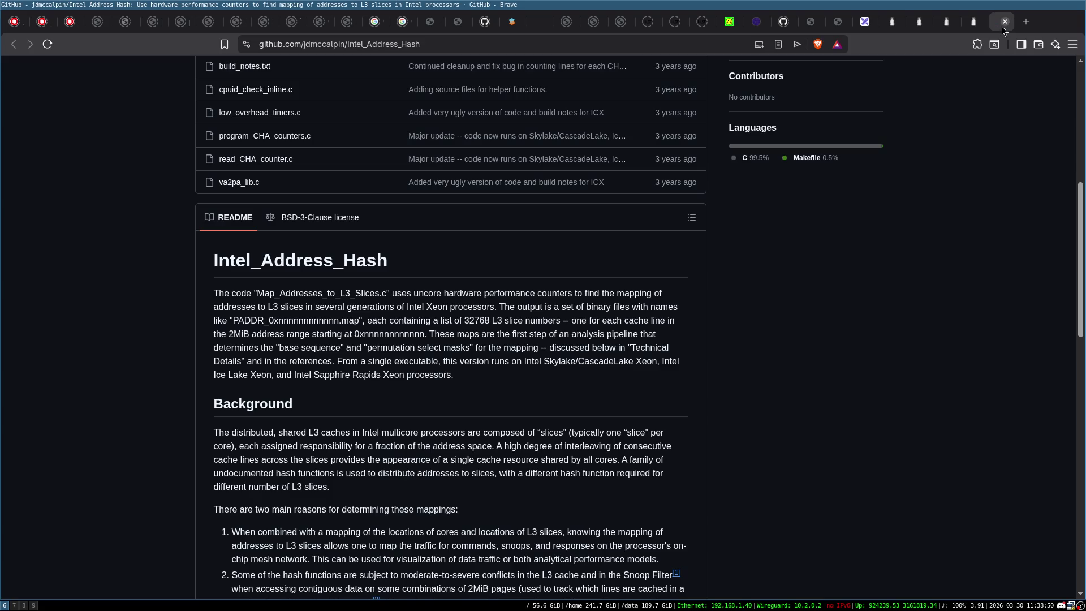
scroll(395, 381, "up", 3)
scroll(395, 316, "down", 3)
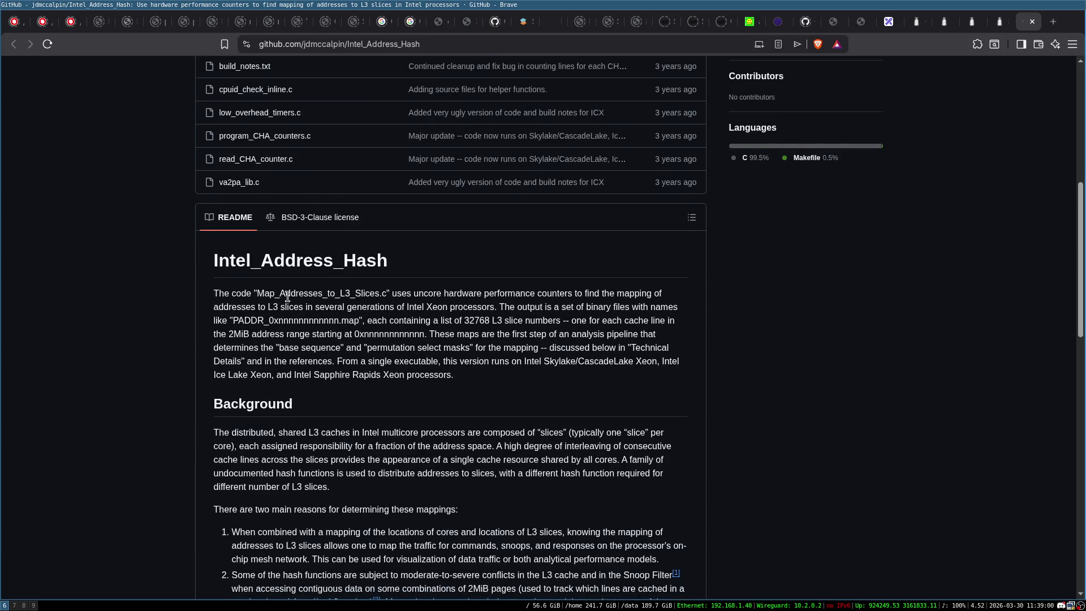
scroll(481, 319, "down", 10)
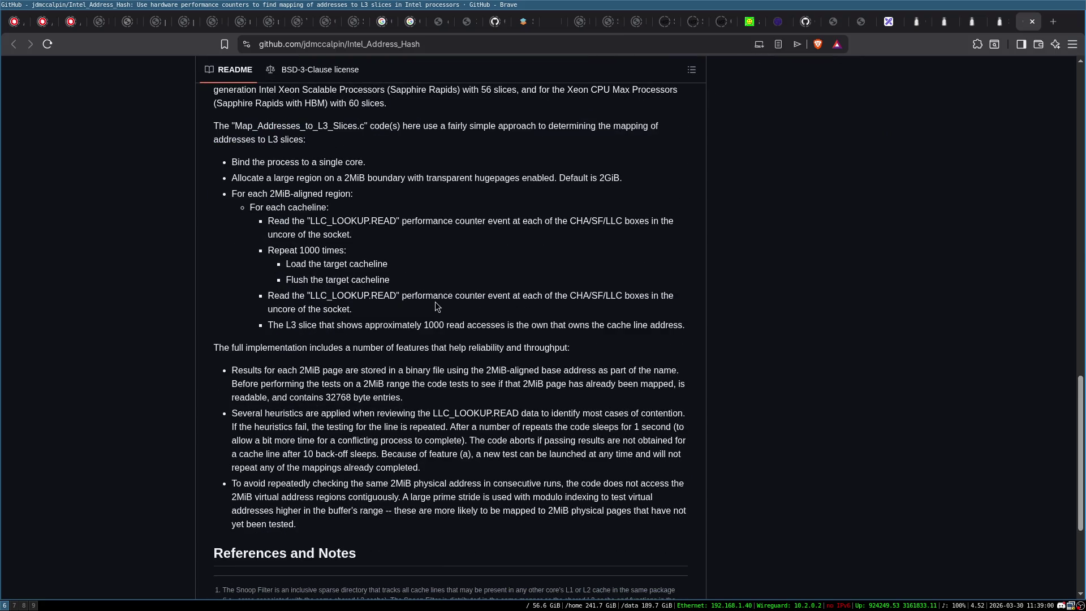
scroll(441, 297, "down", 3)
scroll(462, 378, "up", 4)
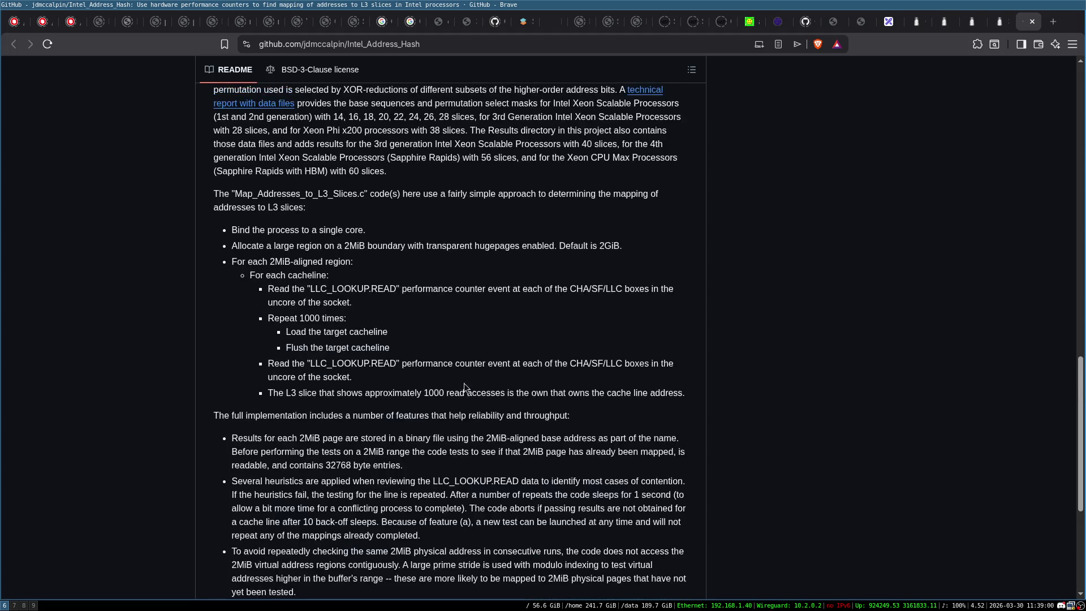
scroll(473, 390, "up", 9)
scroll(473, 390, "up", 10)
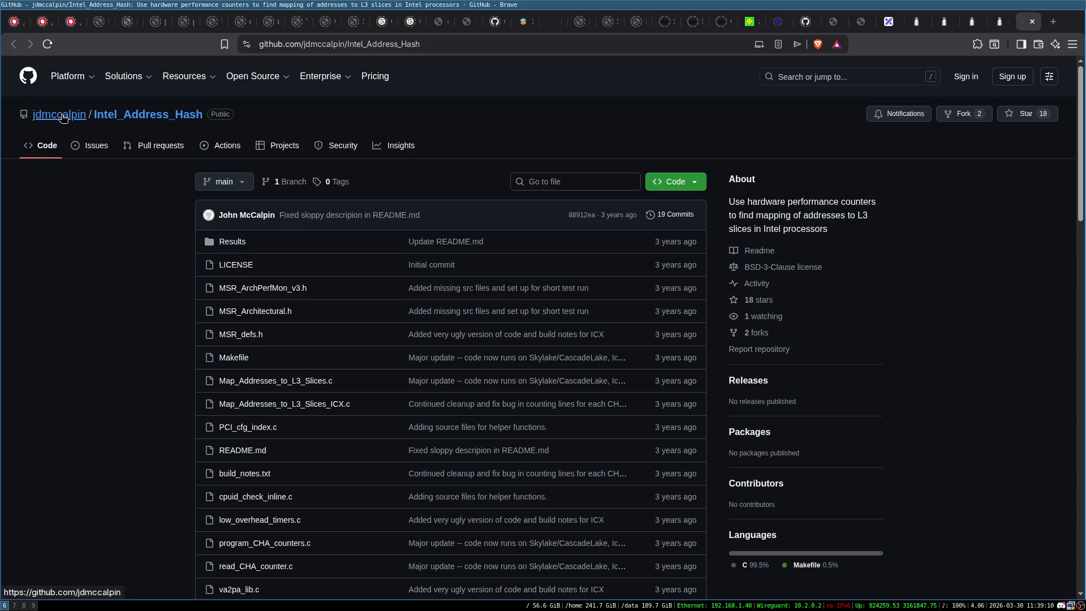
left_click(61, 114)
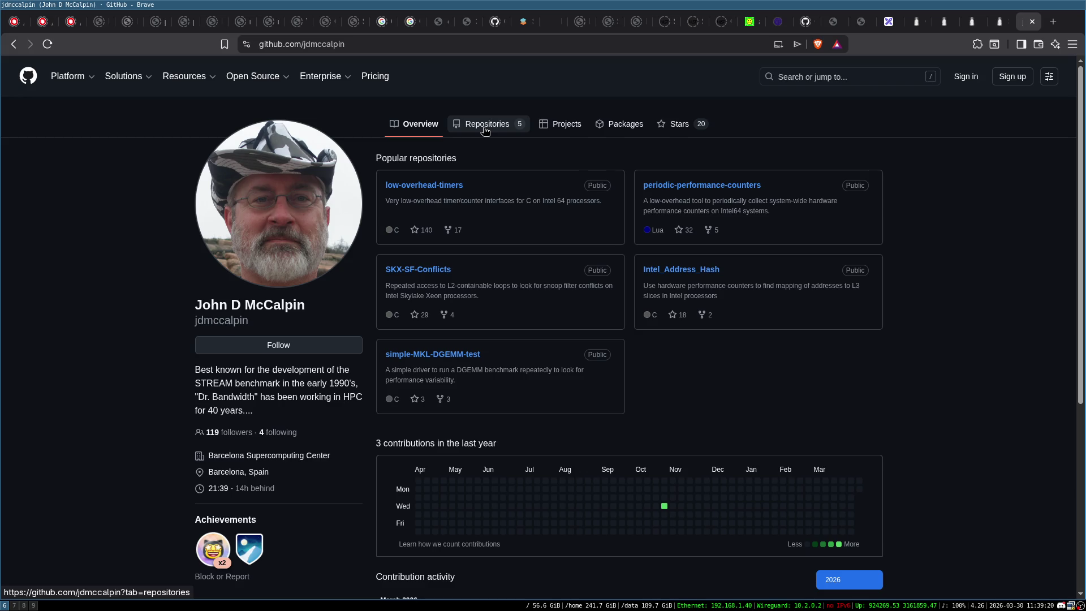
Step: Show the author's five repositories, including SKX-SF-Conflicts and simple-MKL-DGEMM-test, and look through them
left_click(484, 125)
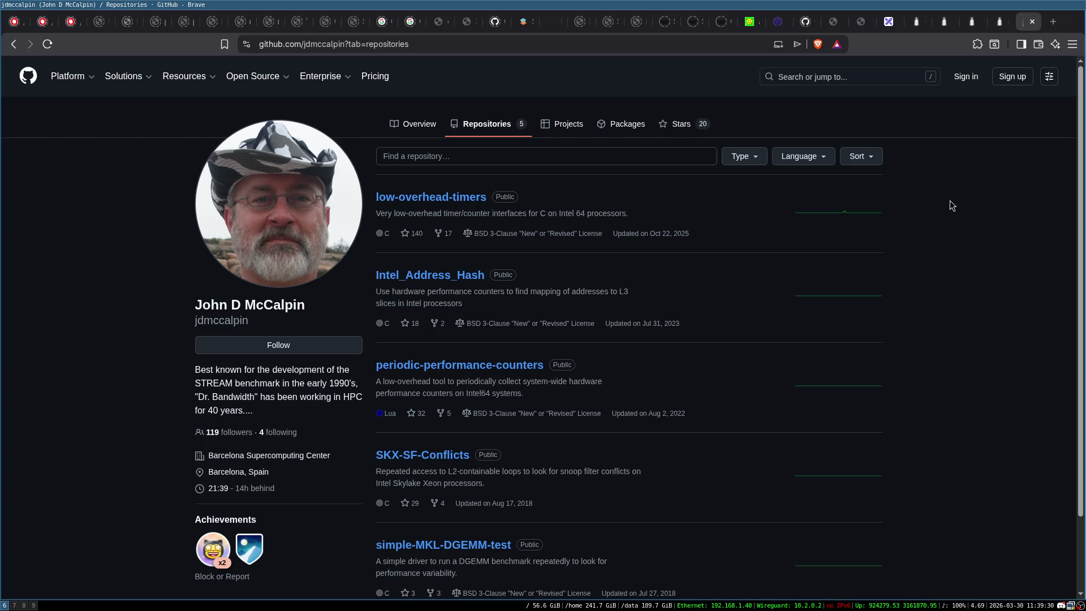
scroll(950, 204, "down", 3)
scroll(950, 205, "up", 3)
scroll(950, 204, "down", 2)
scroll(556, 298, "up", 2)
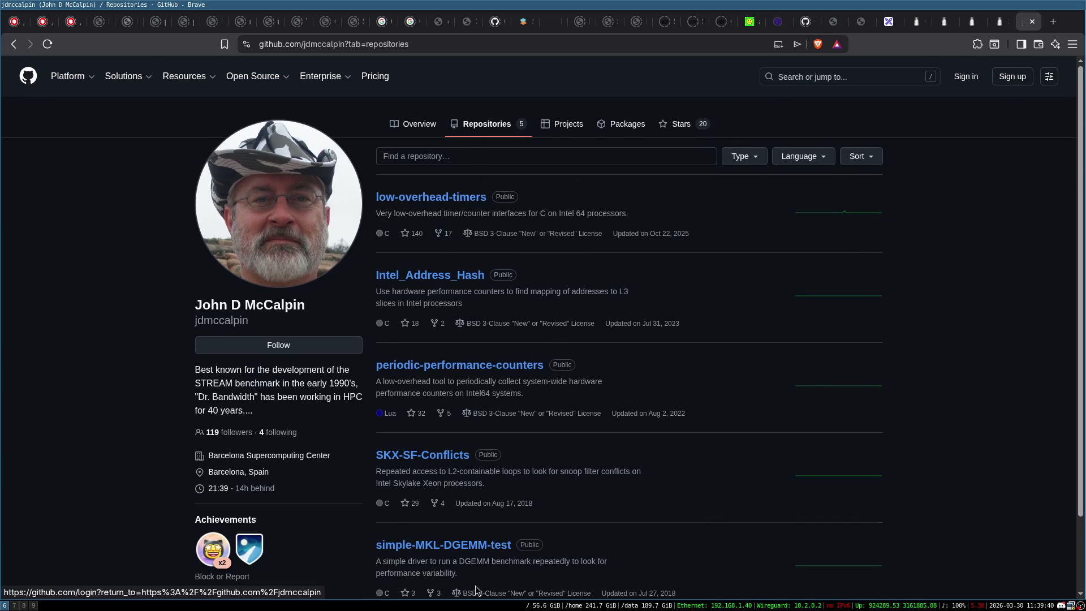
Step: Close the GitHub profile and scroll back to libsodium's Notes on memory locking
left_click(1033, 23)
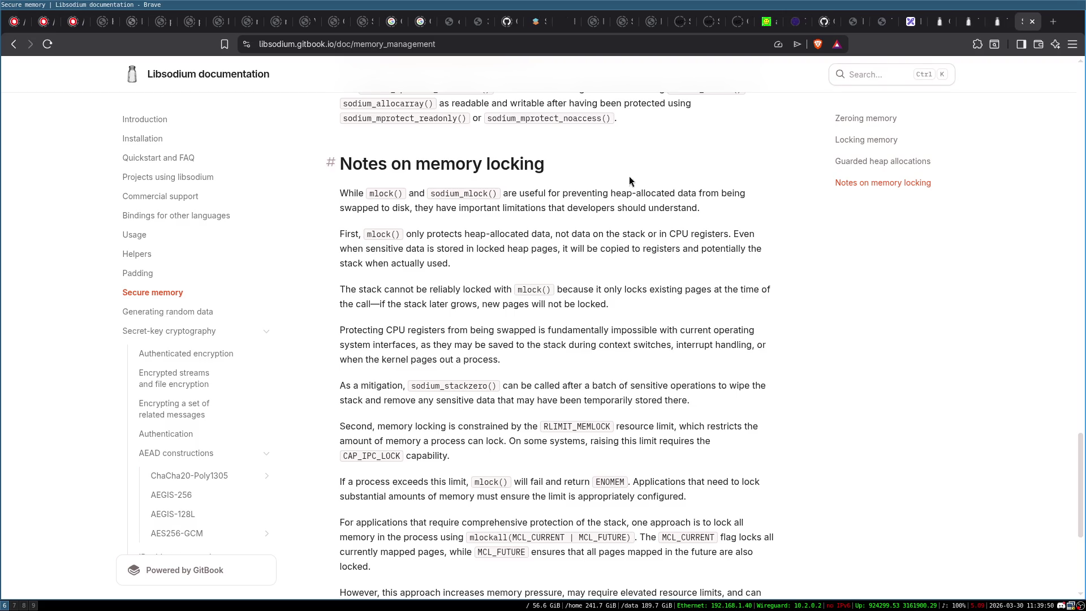
scroll(522, 290, "down", 5)
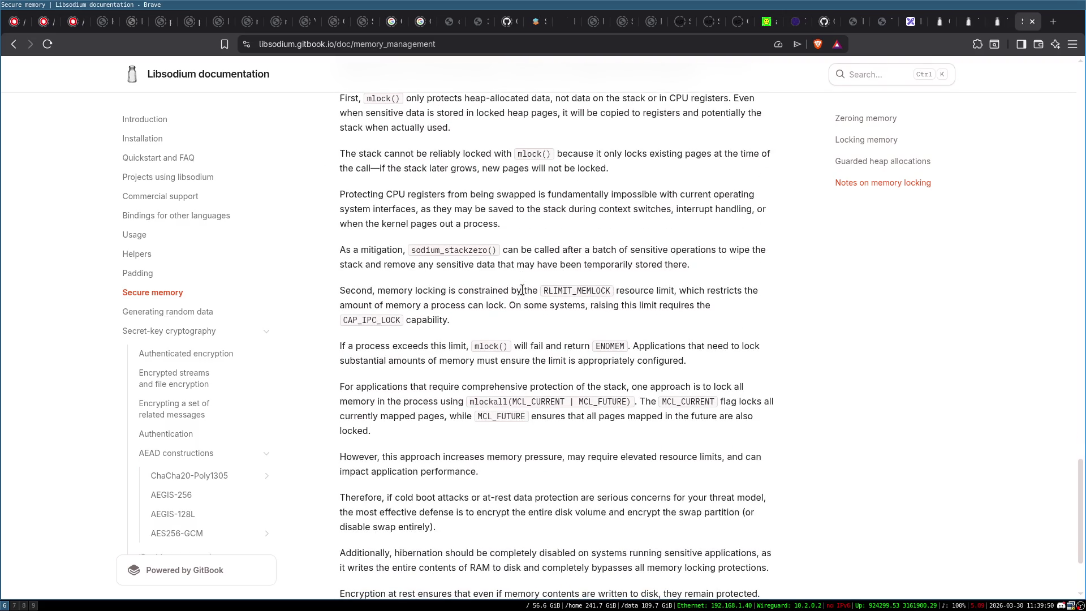
scroll(522, 290, "down", 5)
scroll(522, 290, "up", 15)
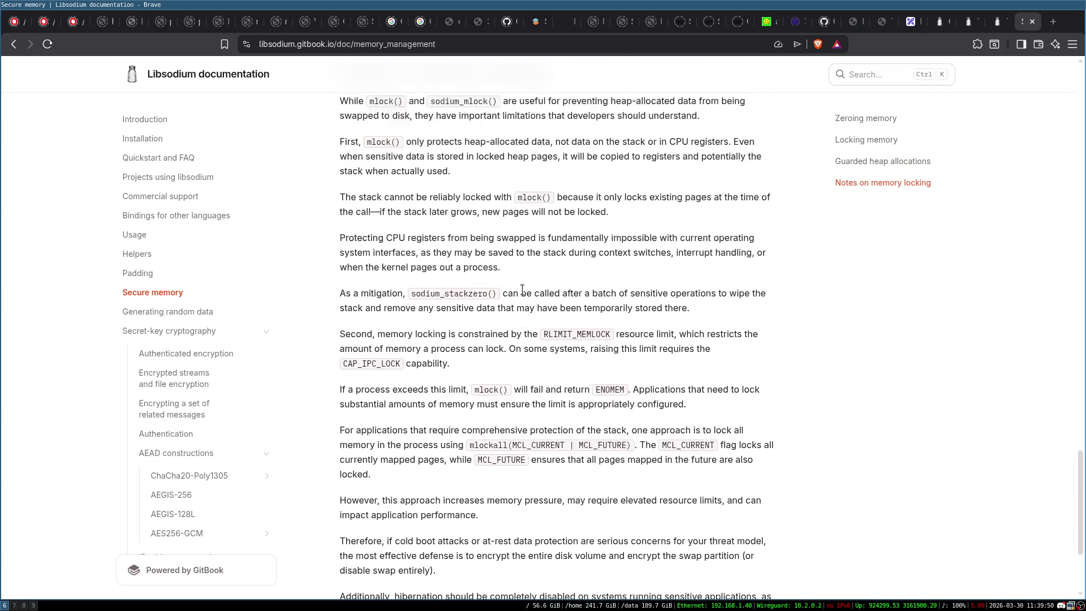
scroll(554, 346, "down", 5)
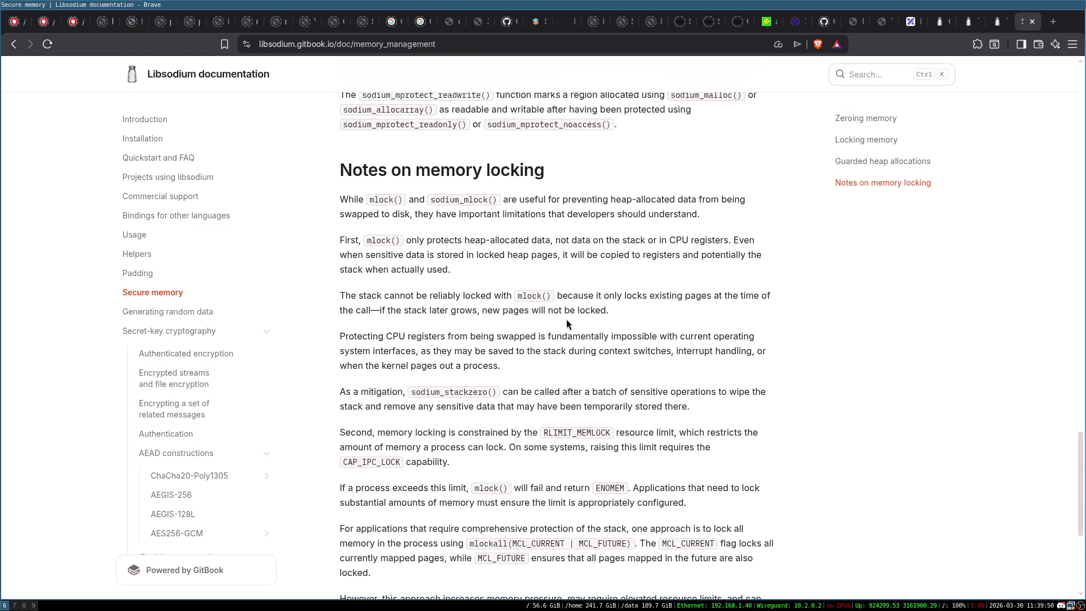
key("ctrl+t")
Step: Search DuckDuckGo for 'stream benchmark' and look over the results
type("stream benchmark")
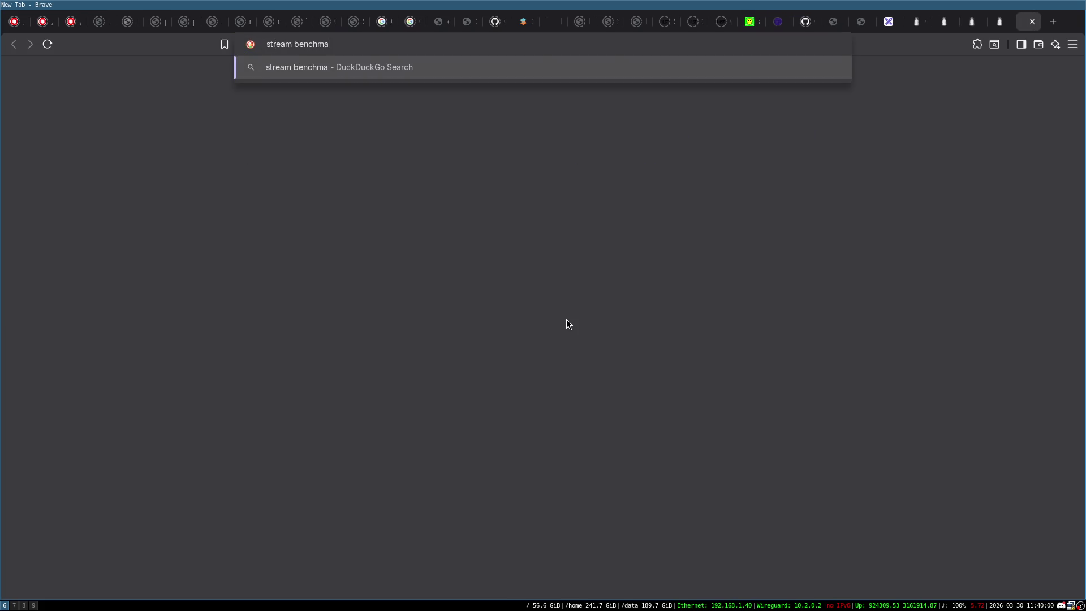
key("Return")
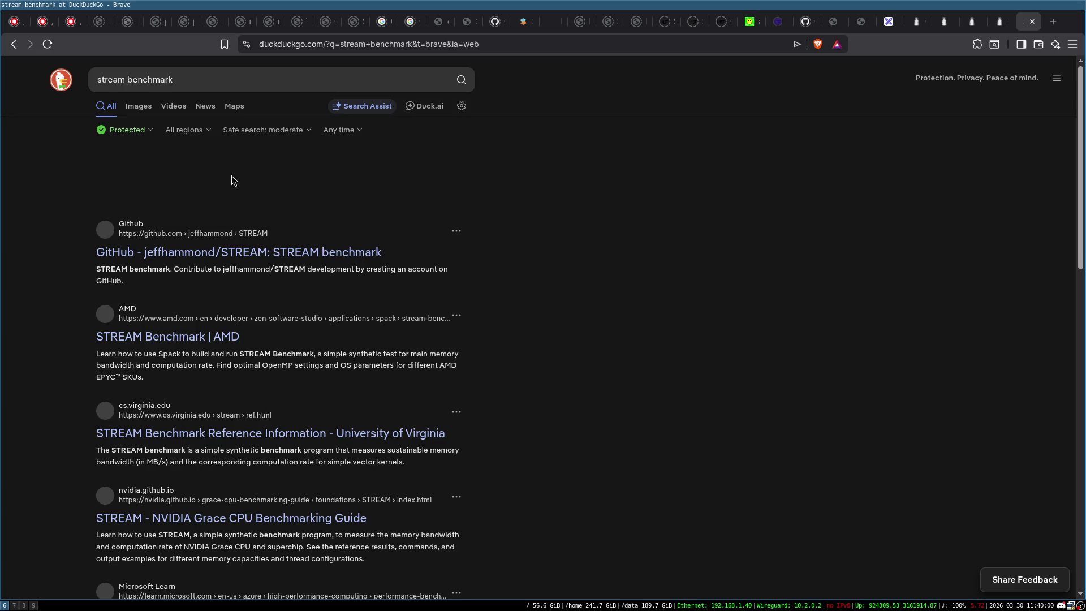
scroll(340, 319, "down", 3)
scroll(340, 318, "down", 3)
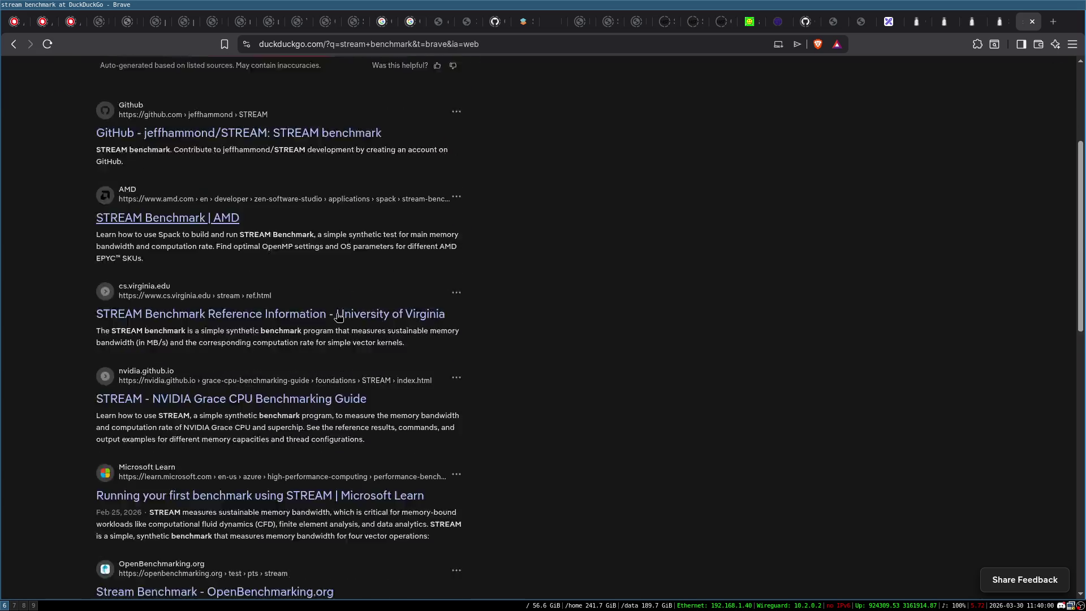
scroll(342, 329, "down", 3)
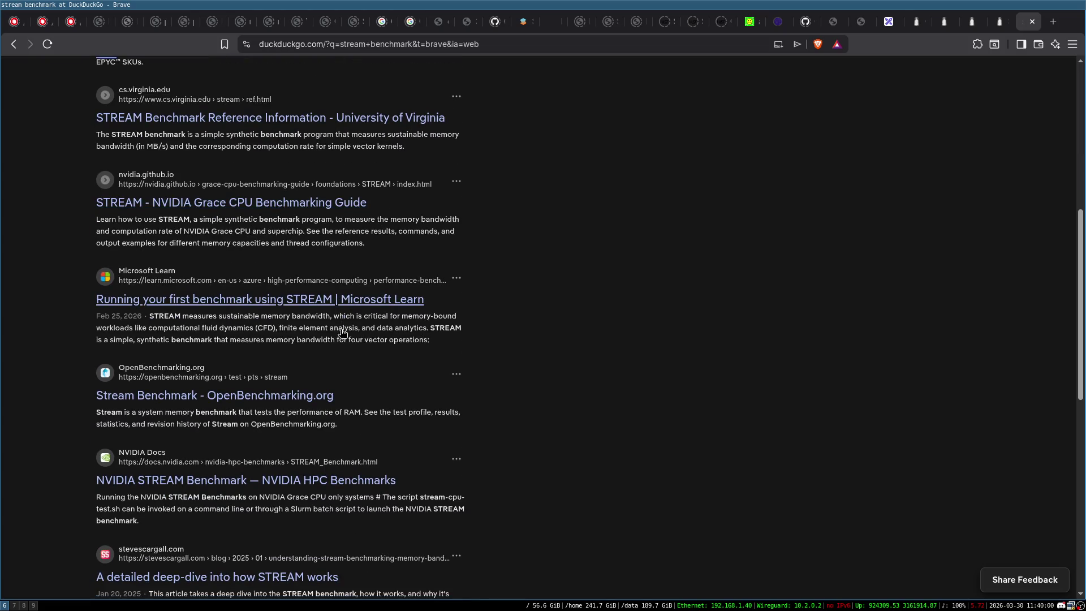
scroll(238, 127, "up", 10)
left_click(236, 76)
left_click(504, 216)
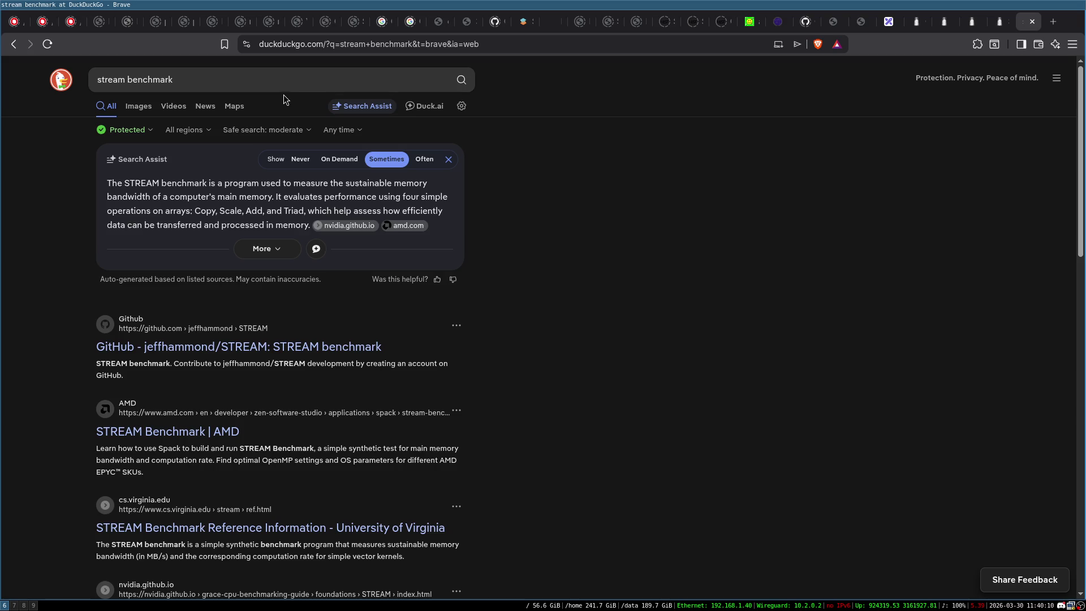
Step: Refine the search to 'stream benchmark mccalpin' and open the University of Virginia STREAM reference
left_click(283, 81)
type("mc")
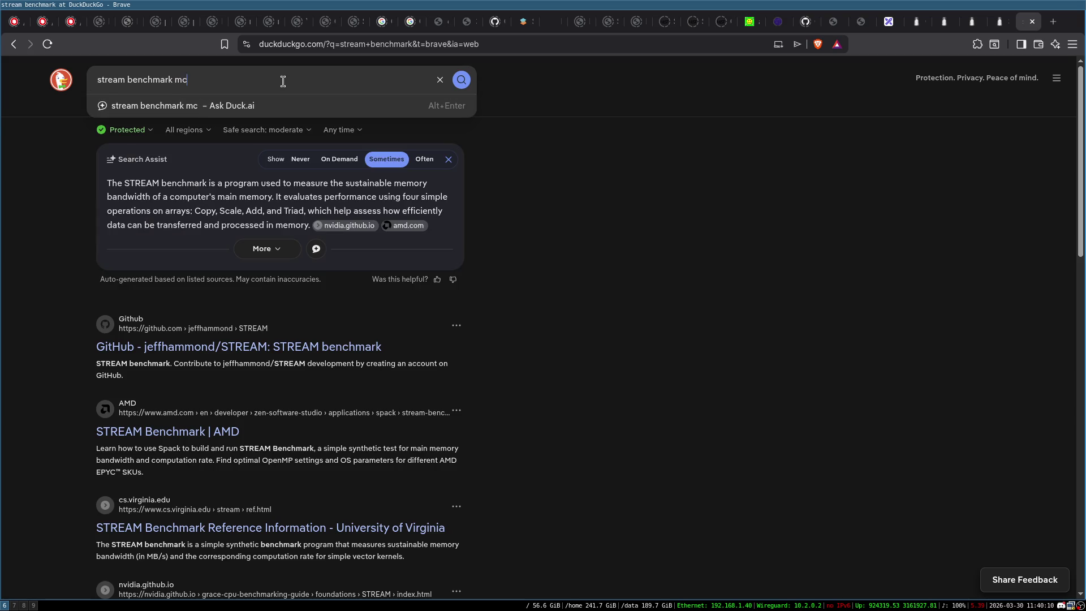
type("calpin")
key("Return")
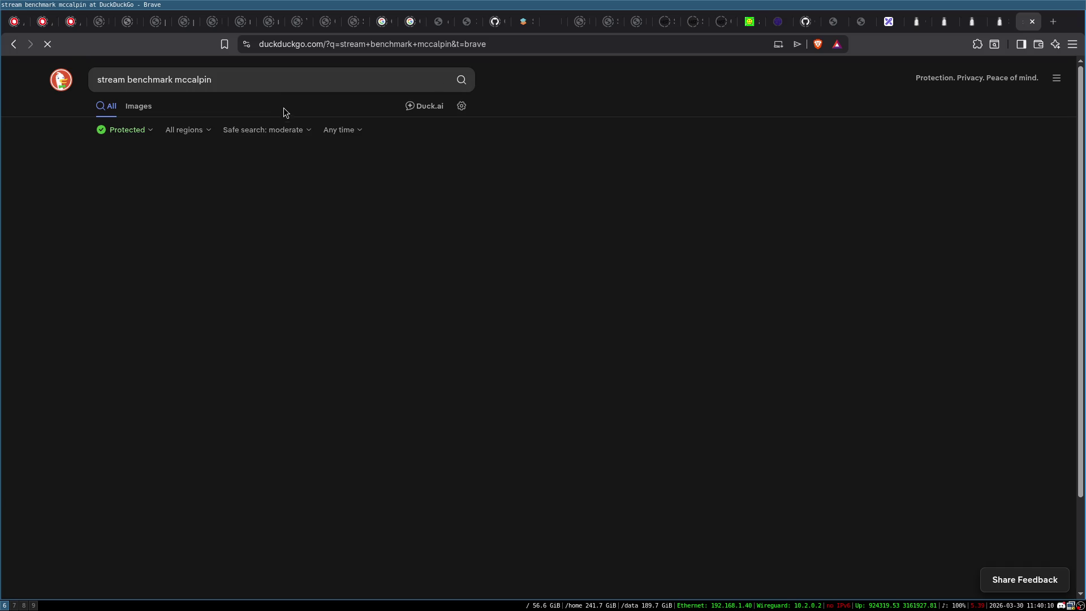
middle_click(205, 268)
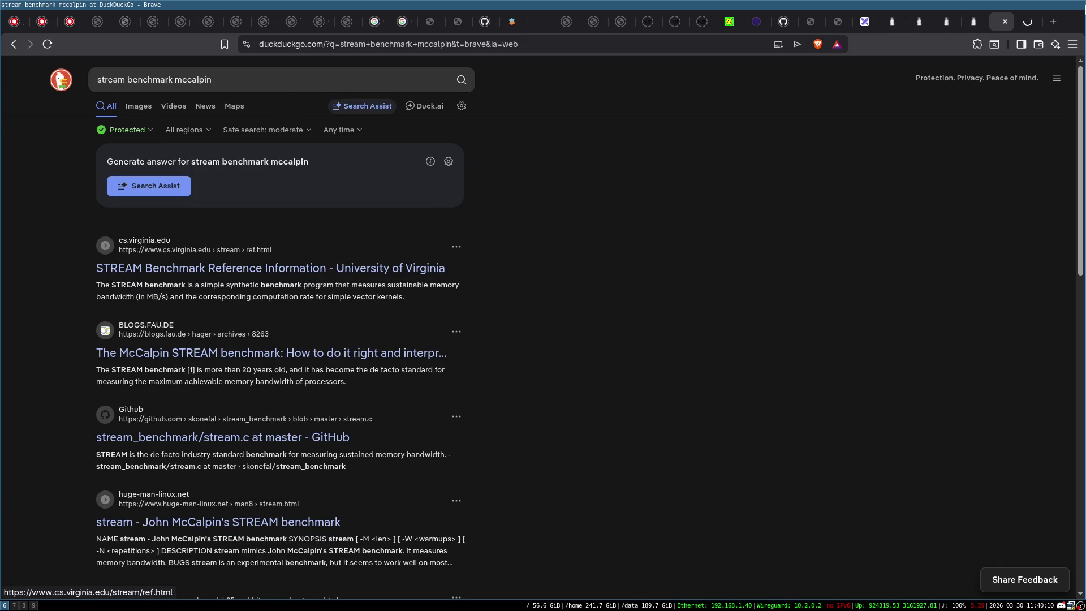
left_click(1029, 27)
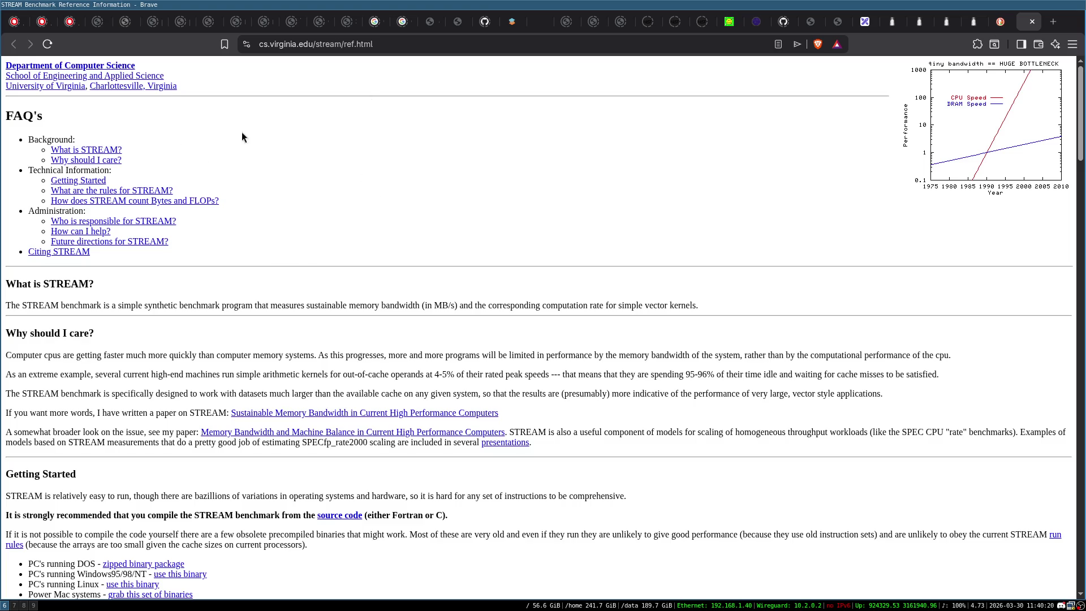
Step: Scroll to the Counting Bytes and FLOPS table: COPY/SCALE 16 bytes/iter, ADD/TRIAD 24
scroll(448, 185, "down", 4)
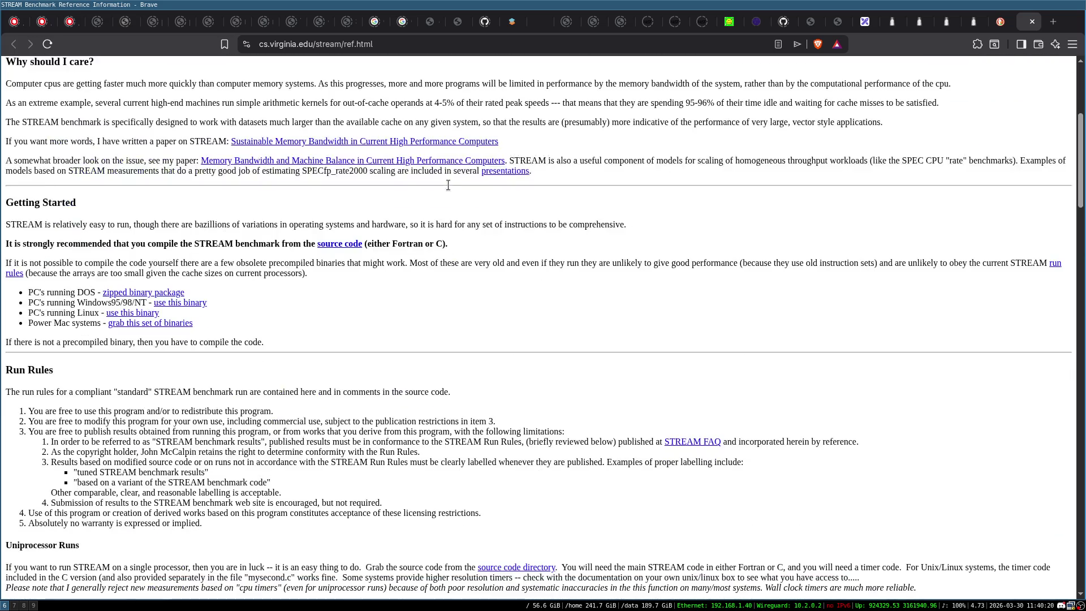
scroll(448, 185, "down", 12)
scroll(441, 191, "up", 3)
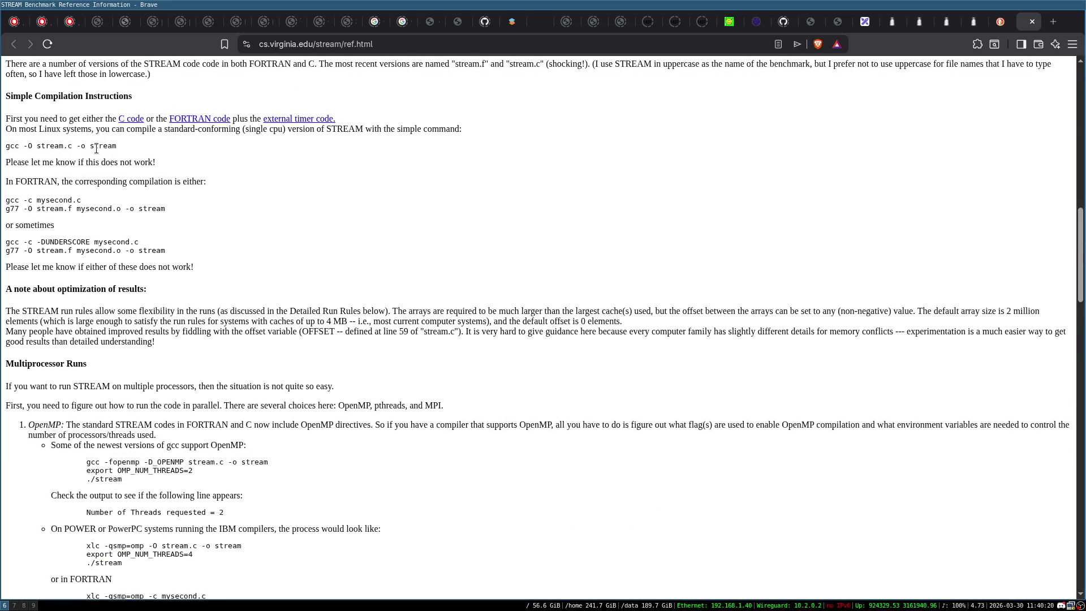
scroll(96, 148, "up", 1)
scroll(145, 223, "up", 3)
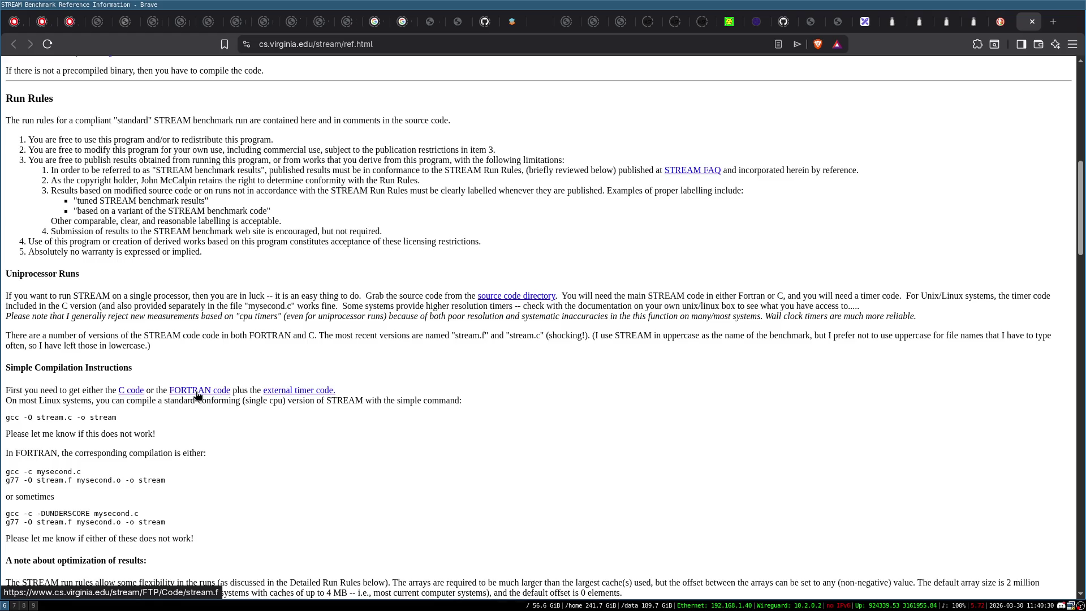
scroll(192, 396, "up", 1)
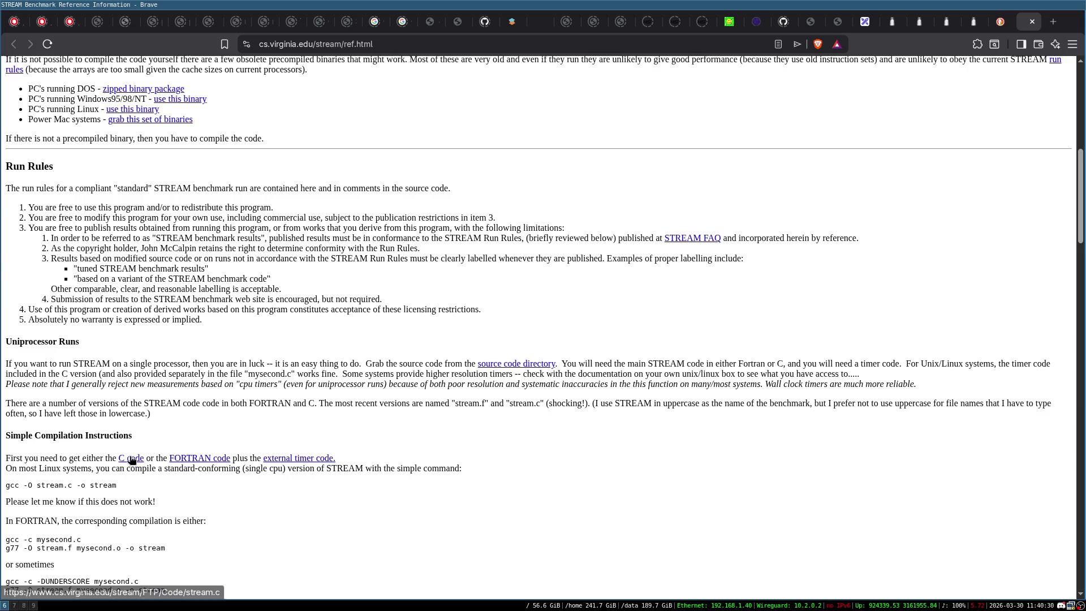
scroll(133, 464, "up", 3)
scroll(376, 376, "up", 4)
scroll(174, 299, "down", 4)
scroll(176, 302, "up", 4)
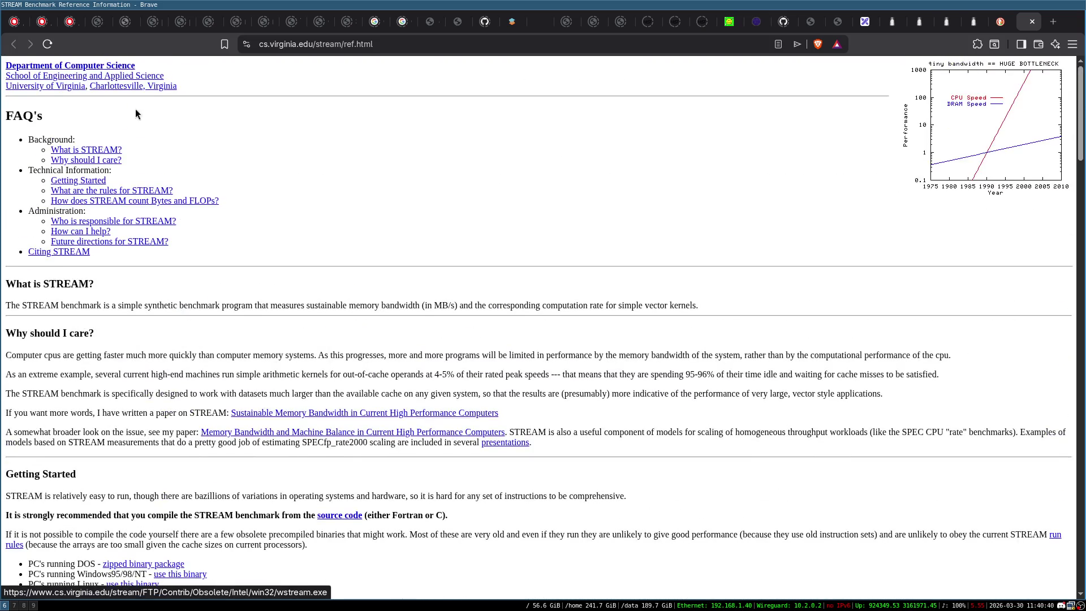
scroll(341, 220, "down", 12)
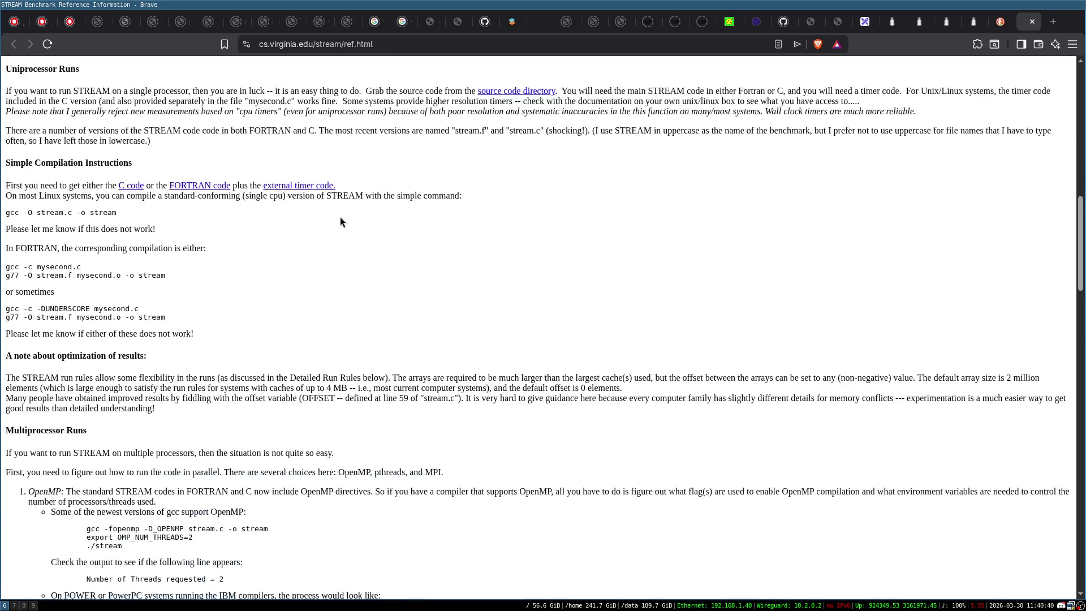
scroll(341, 221, "down", 17)
scroll(341, 222, "down", 10)
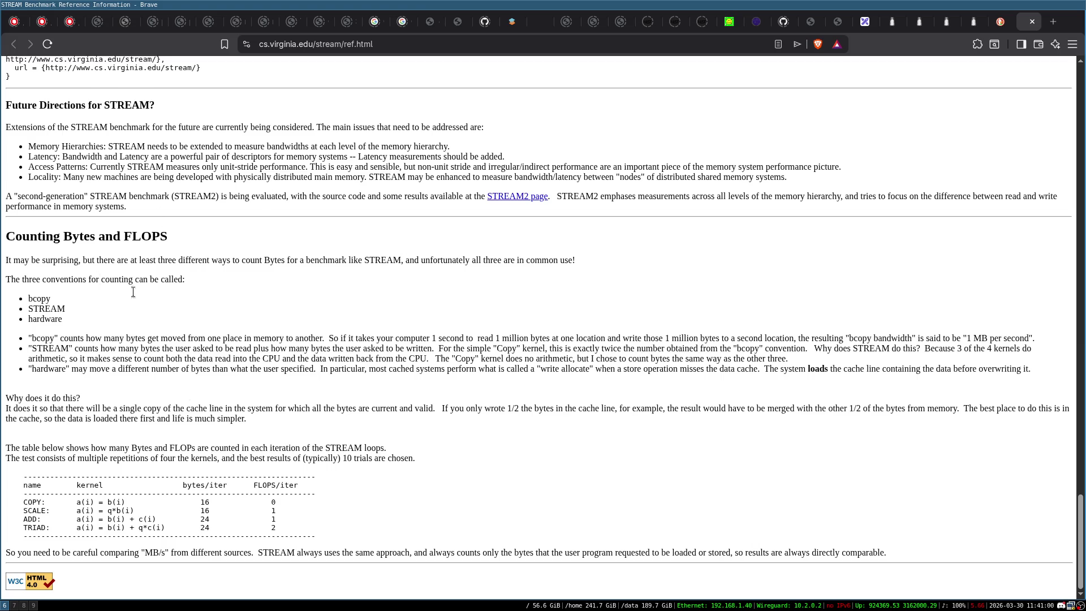
double_click(35, 501)
triple_click(34, 502)
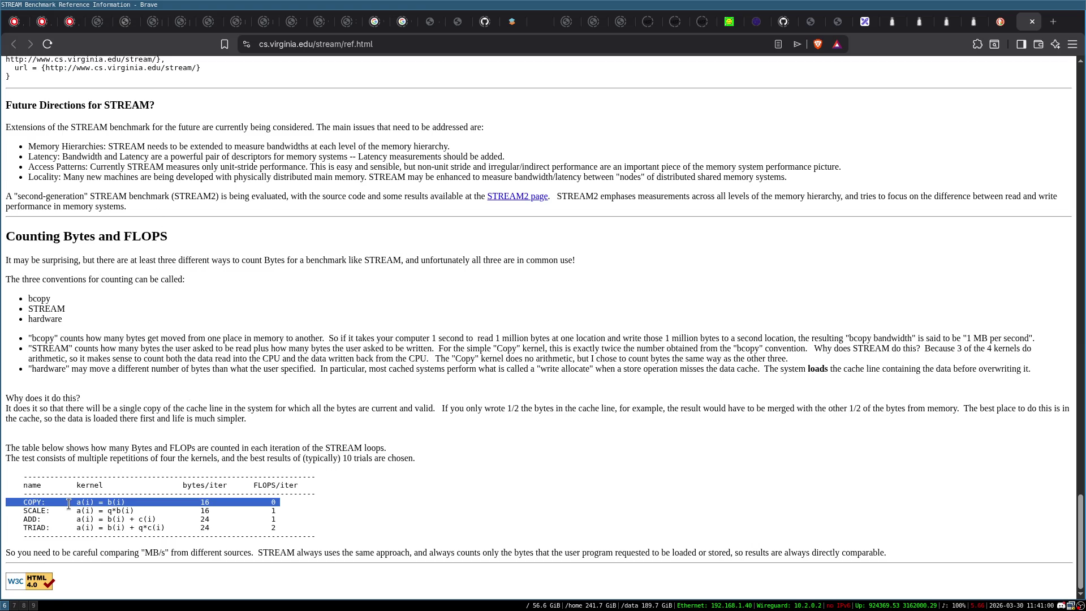
triple_click(45, 512)
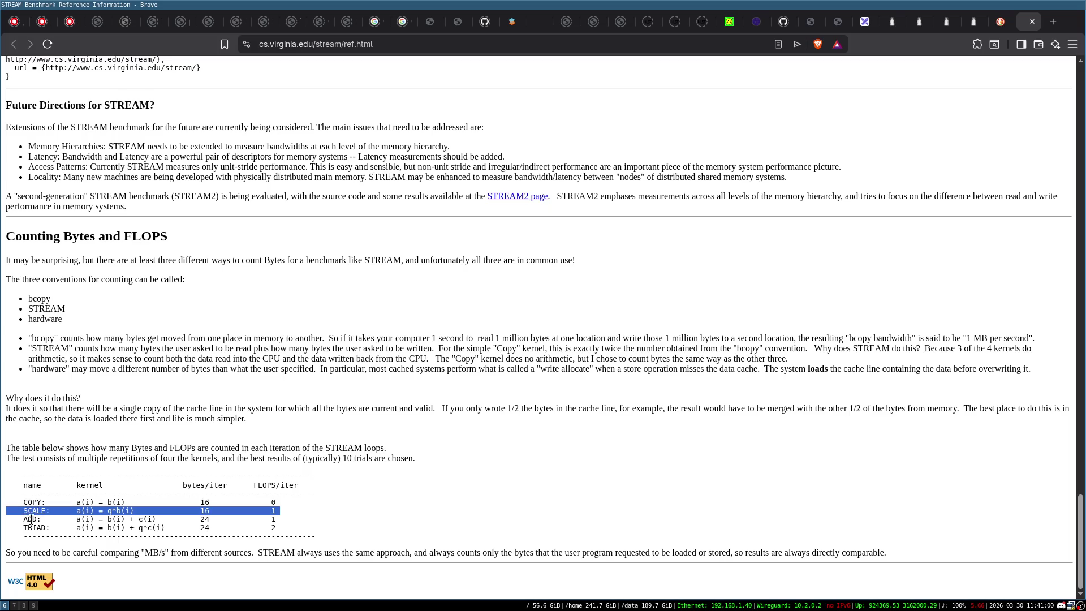
double_click(31, 519)
left_click(38, 534)
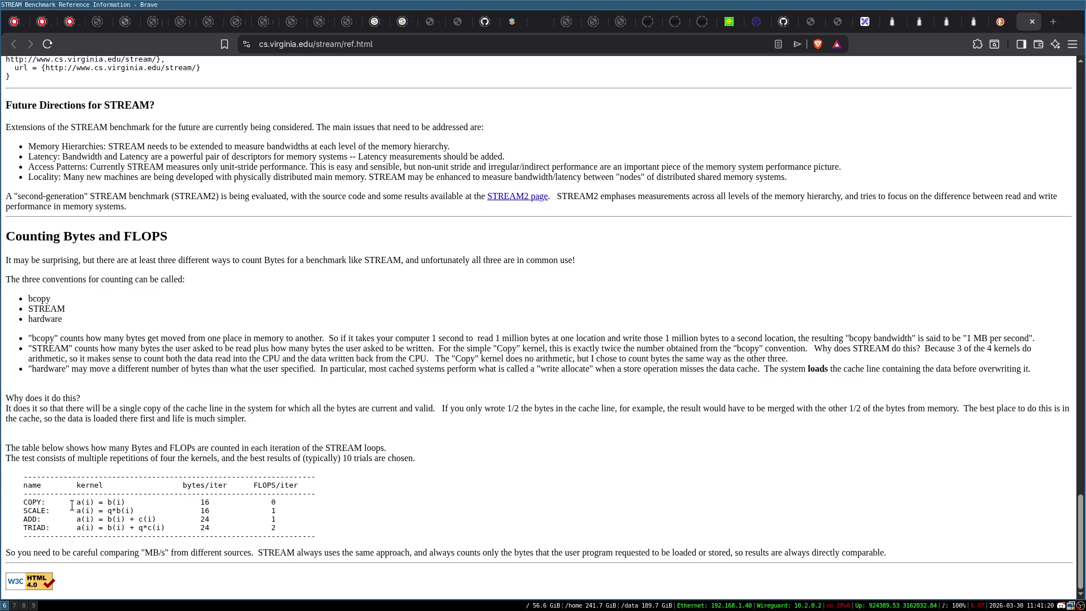
double_click(117, 502)
left_click(108, 511)
triple_click(138, 528)
left_click(137, 528)
Step: Go back to the 'stream benchmark mccalpin' results and open the GitHub stream.c result
scroll(346, 453, "up", 10)
scroll(303, 433, "up", 5)
left_click(19, 45)
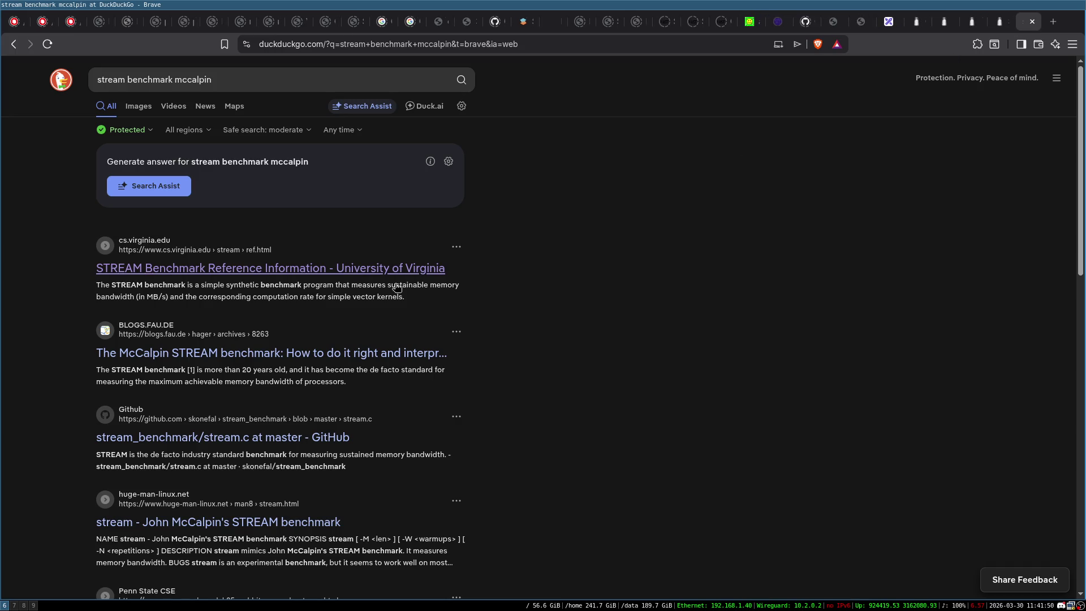
scroll(582, 356, "down", 4)
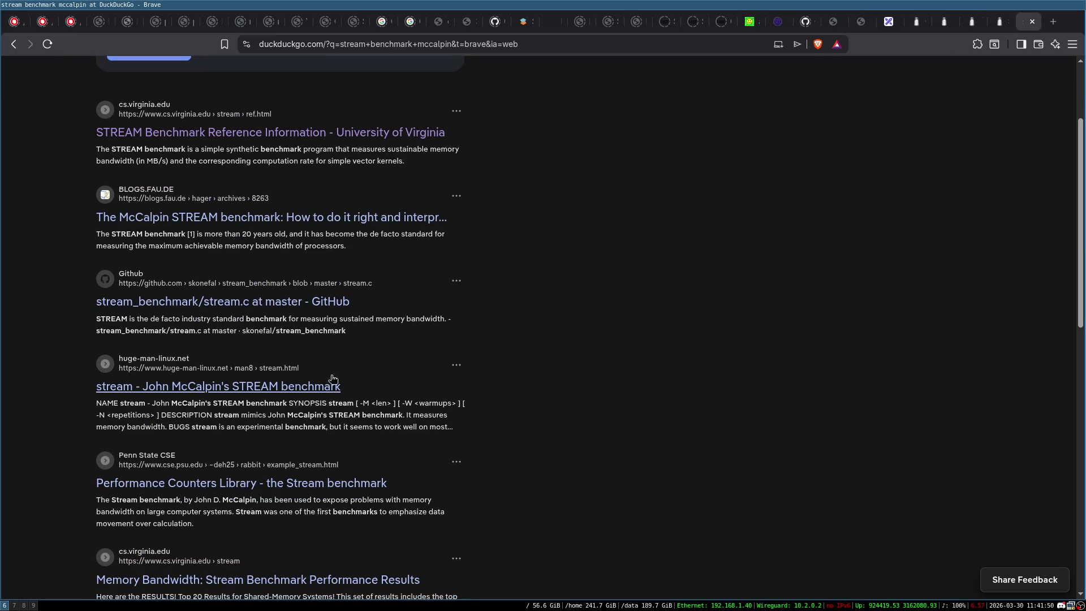
left_click(264, 305)
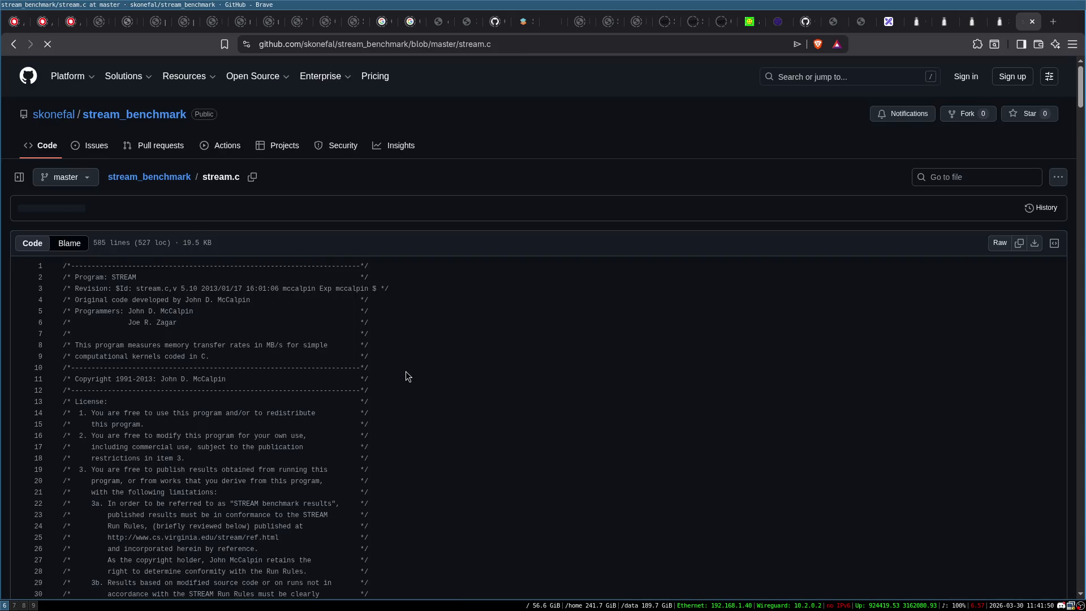
Step: Read through the stream.c source code, then return to the search results
scroll(401, 374, "down", 15)
scroll(406, 363, "down", 4)
scroll(407, 359, "up", 20)
scroll(411, 357, "down", 20)
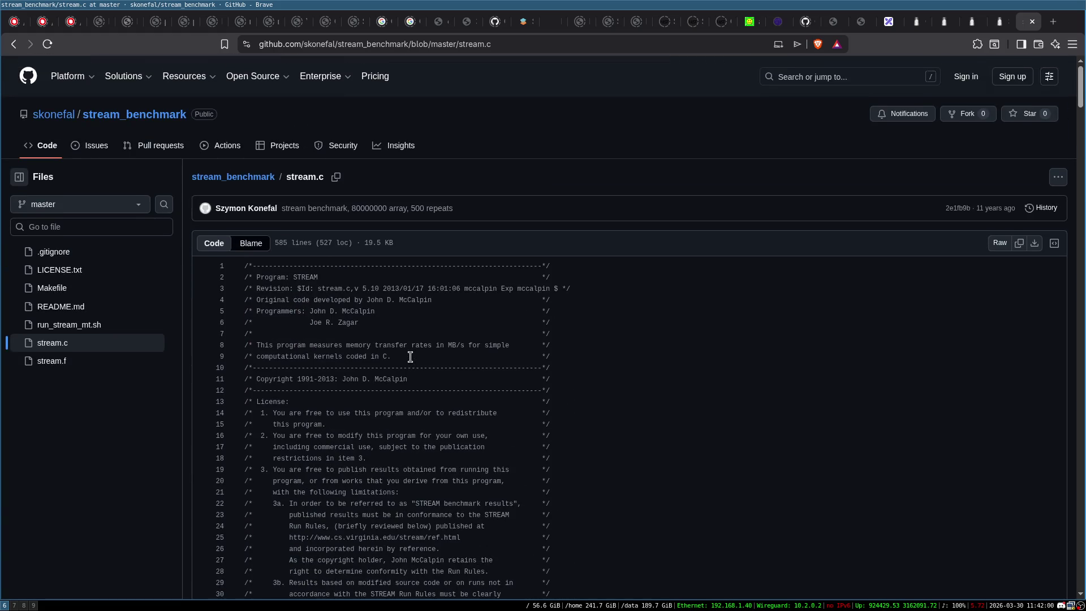
scroll(410, 357, "down", 18)
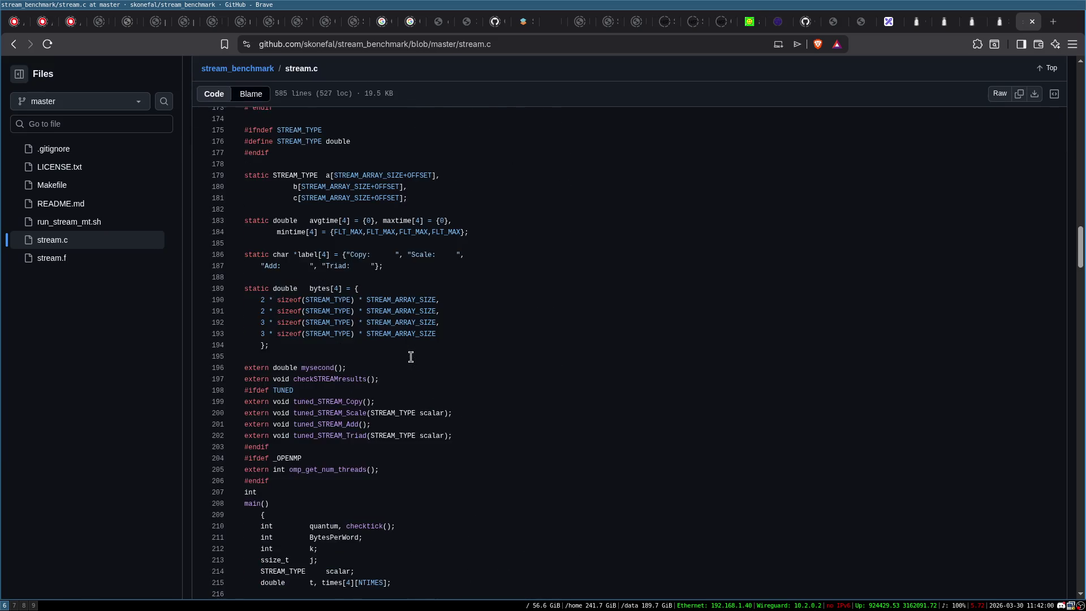
scroll(411, 356, "up", 1)
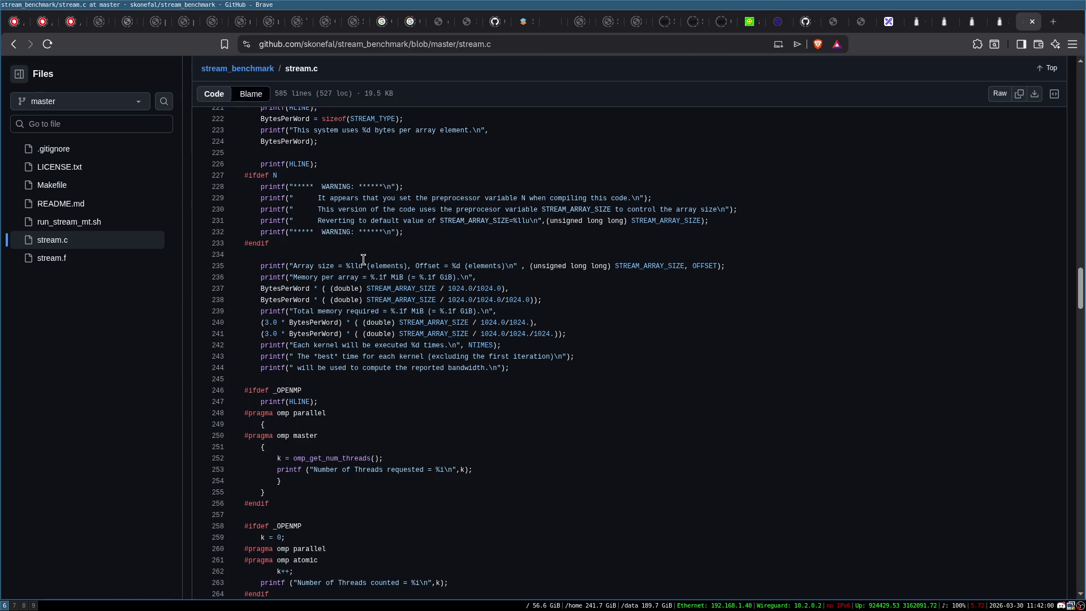
scroll(262, 369, "down", 1)
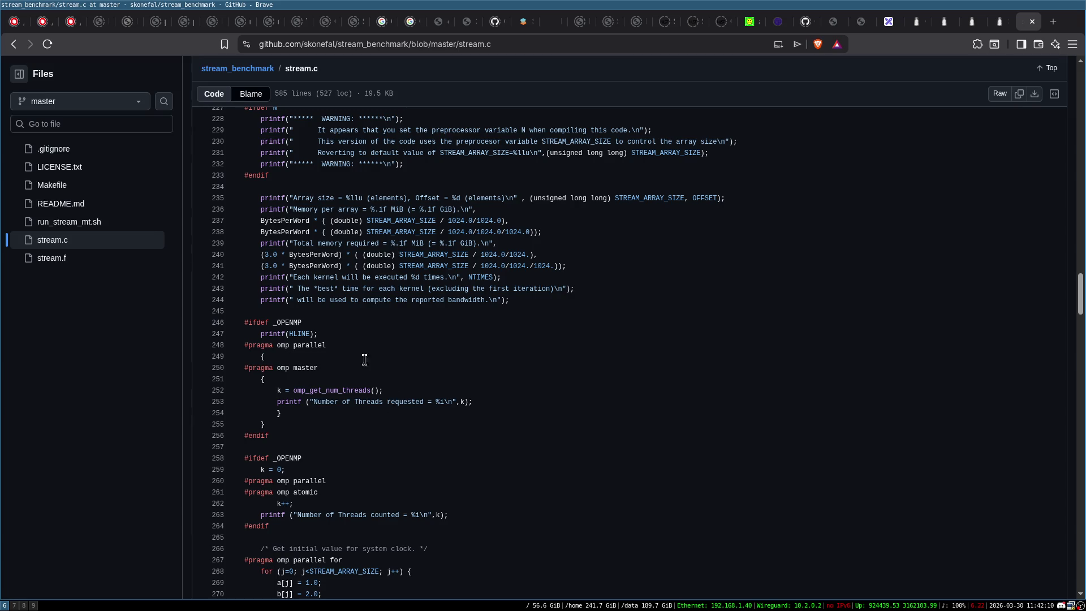
scroll(341, 365, "down", 3)
scroll(401, 369, "down", 5)
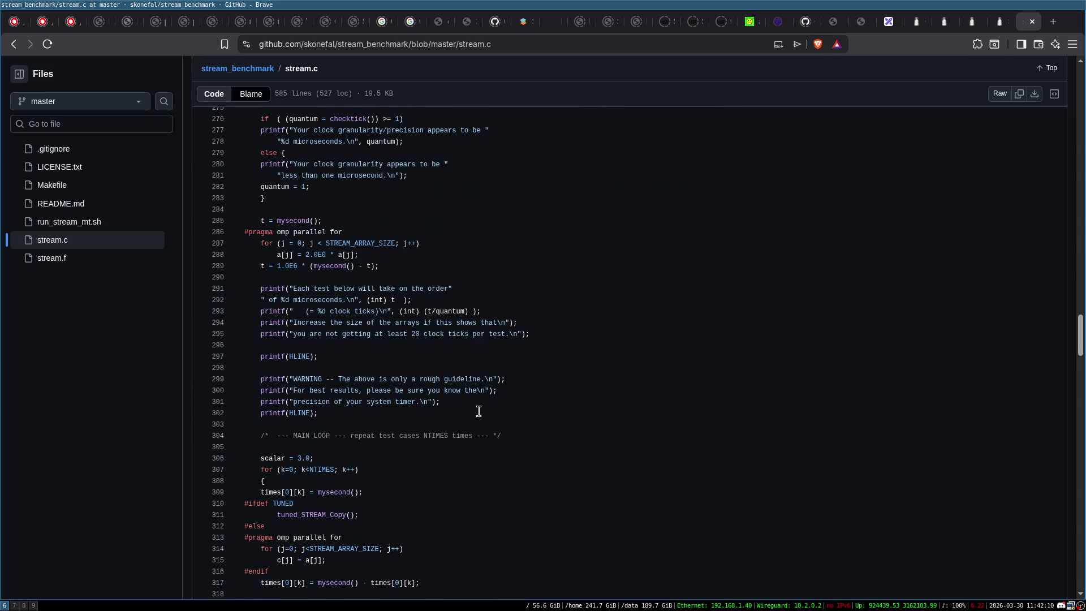
scroll(479, 408, "down", 3)
scroll(476, 403, "down", 6)
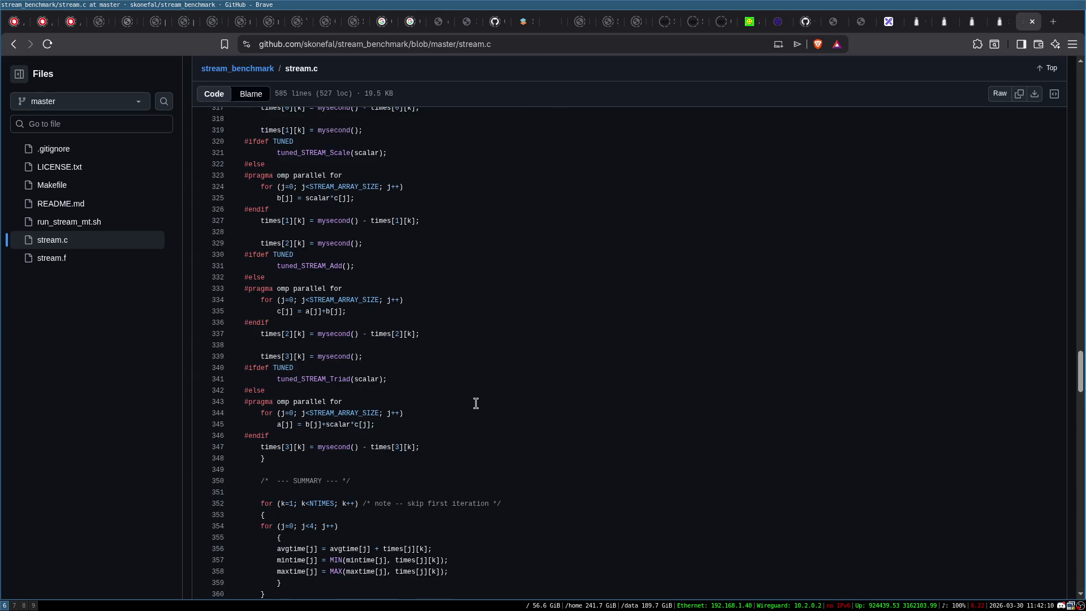
scroll(448, 417, "down", 16)
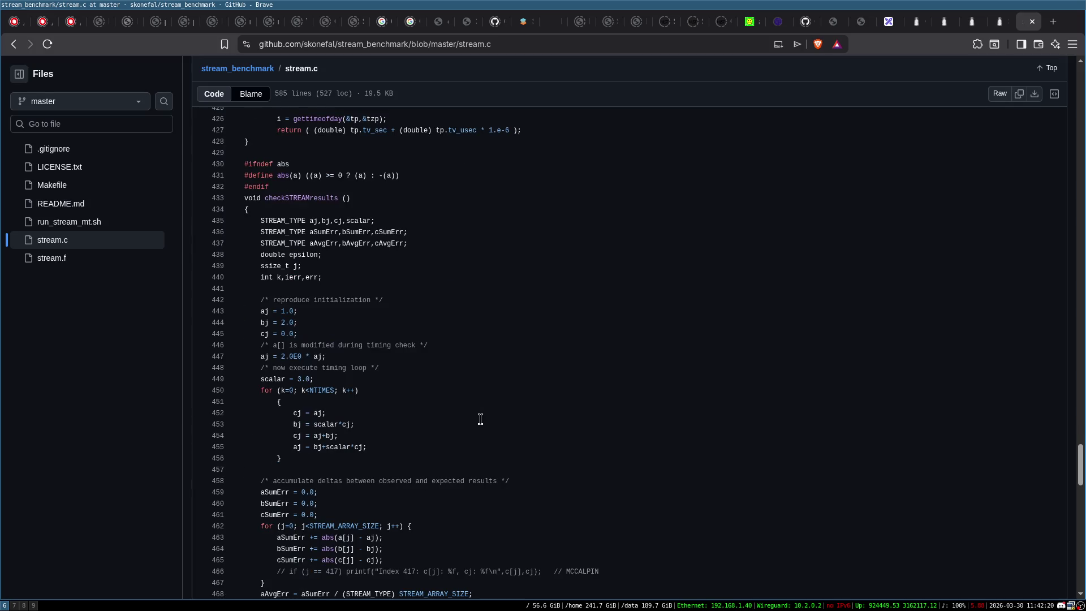
scroll(475, 396, "up", 2)
scroll(408, 382, "up", 1)
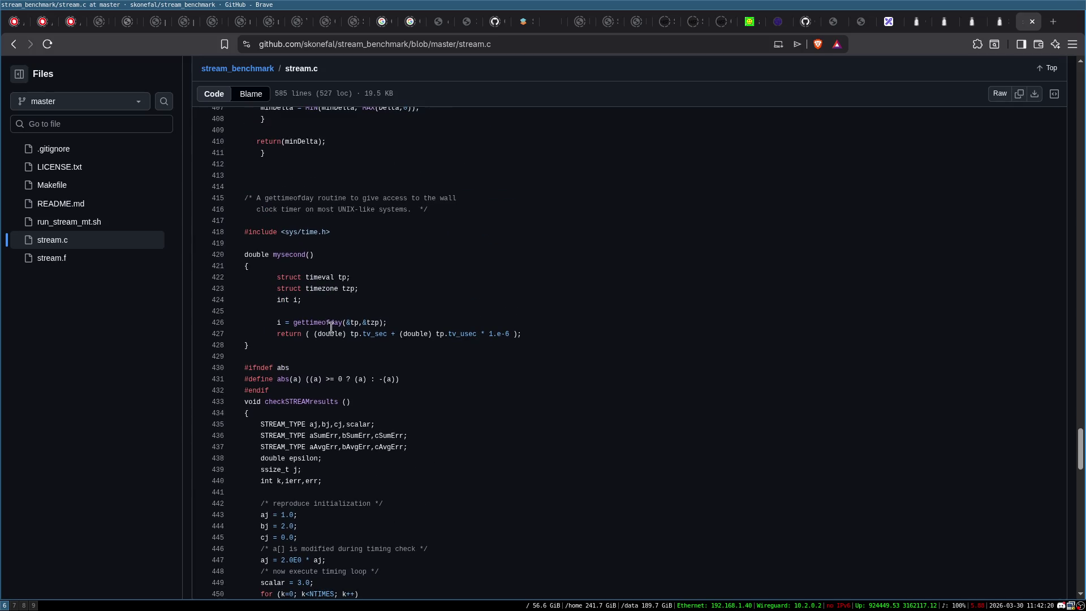
scroll(435, 404, "down", 18)
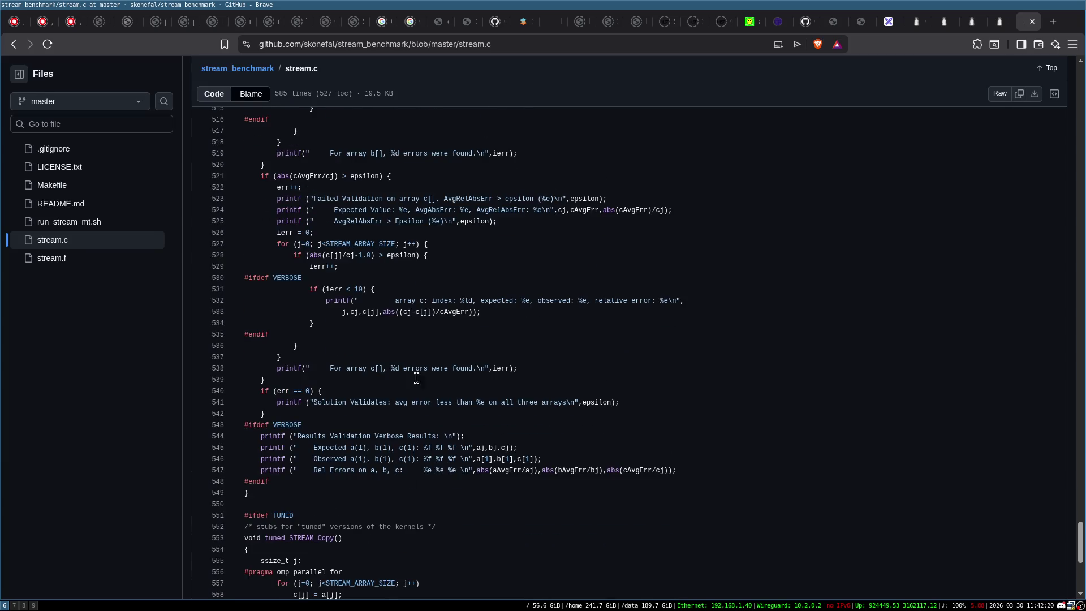
left_click(13, 44)
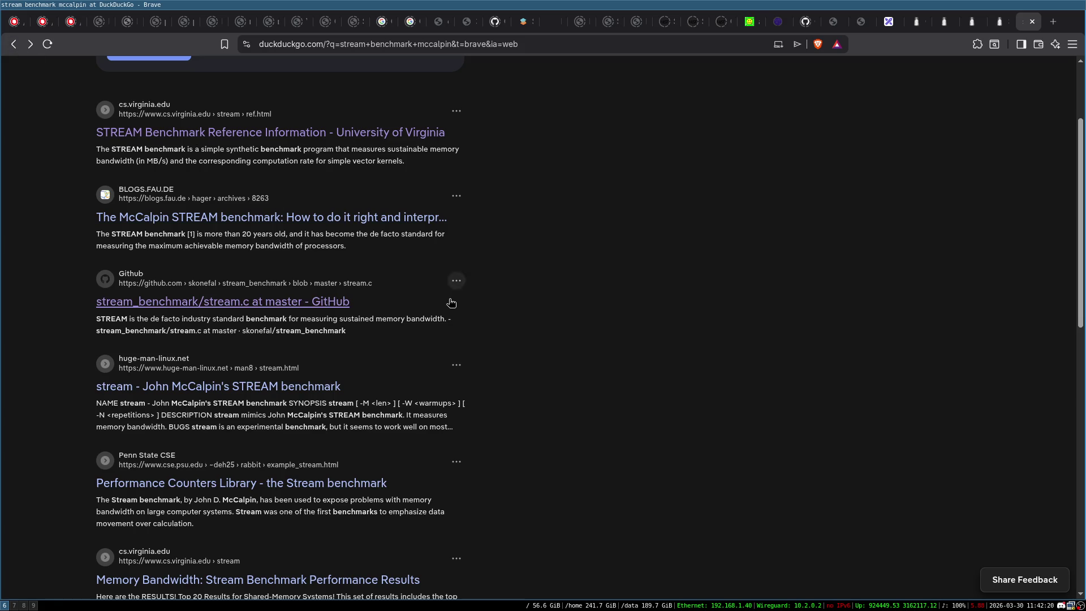
Step: Scroll the 'stream benchmark mccalpin' results back up and close the search
scroll(521, 303, "down", 2)
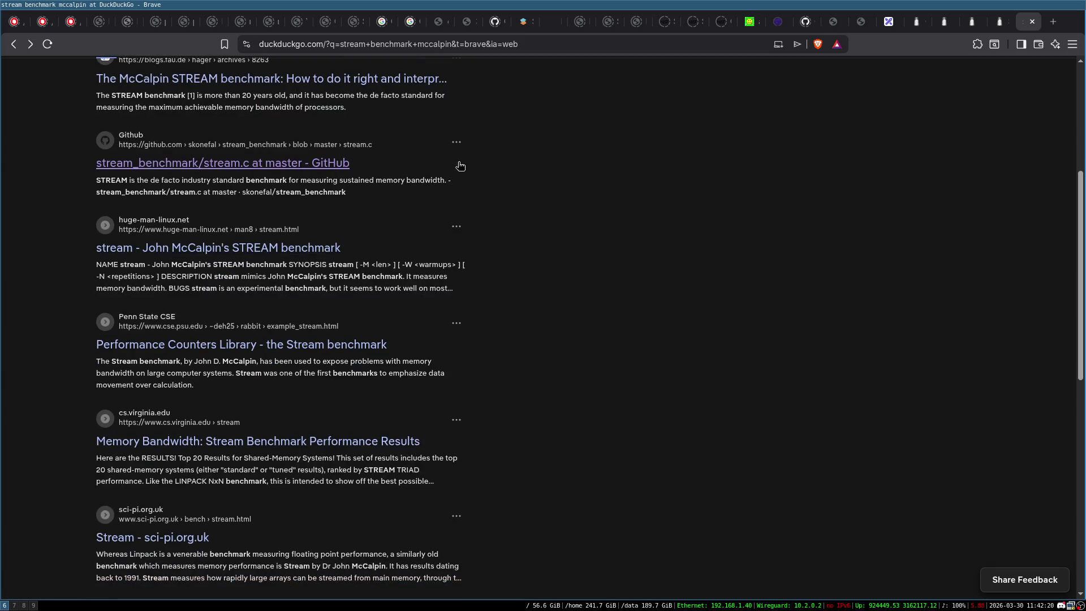
scroll(515, 319, "down", 2)
scroll(514, 320, "down", 3)
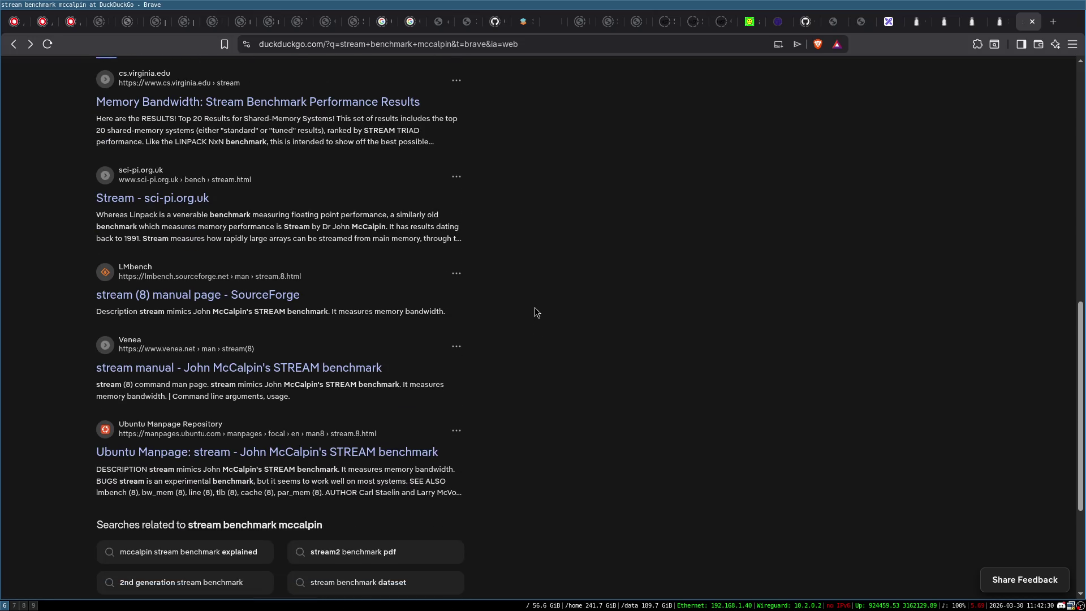
scroll(528, 290, "up", 10)
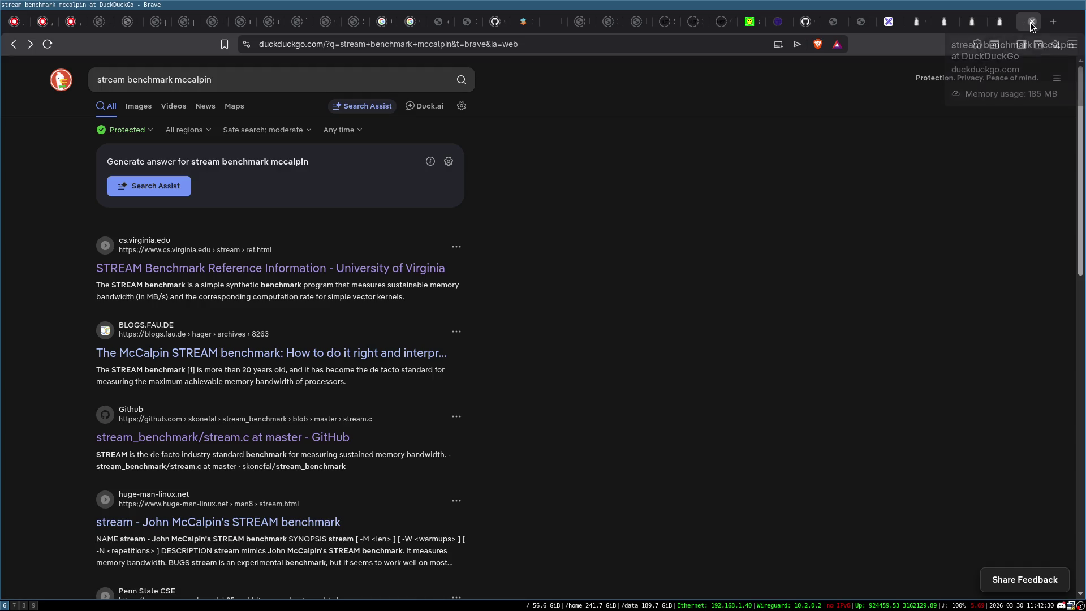
left_click(1030, 23)
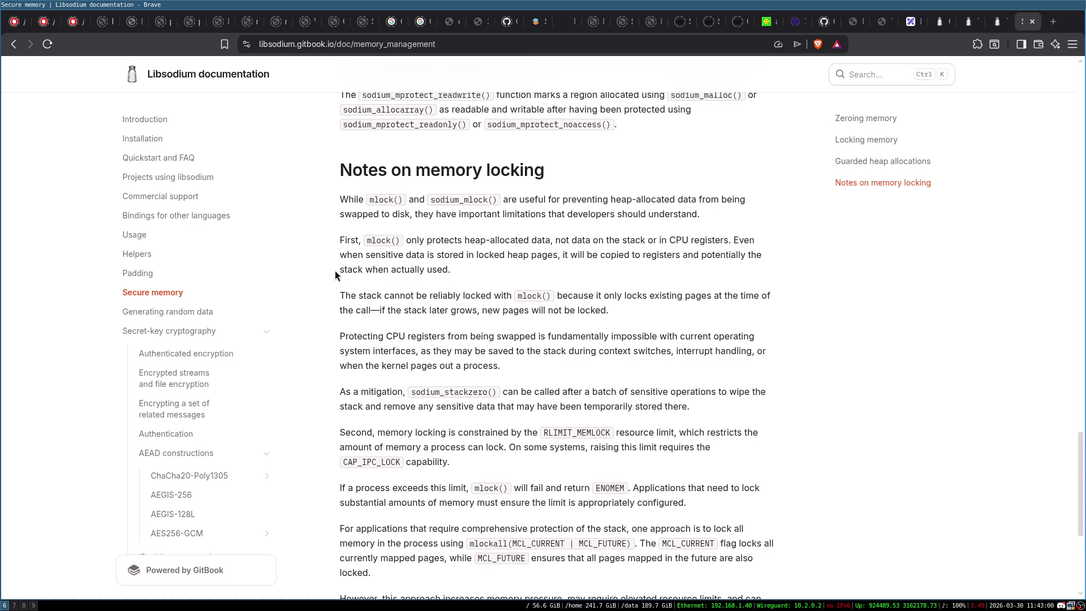
scroll(425, 298, "down", 2)
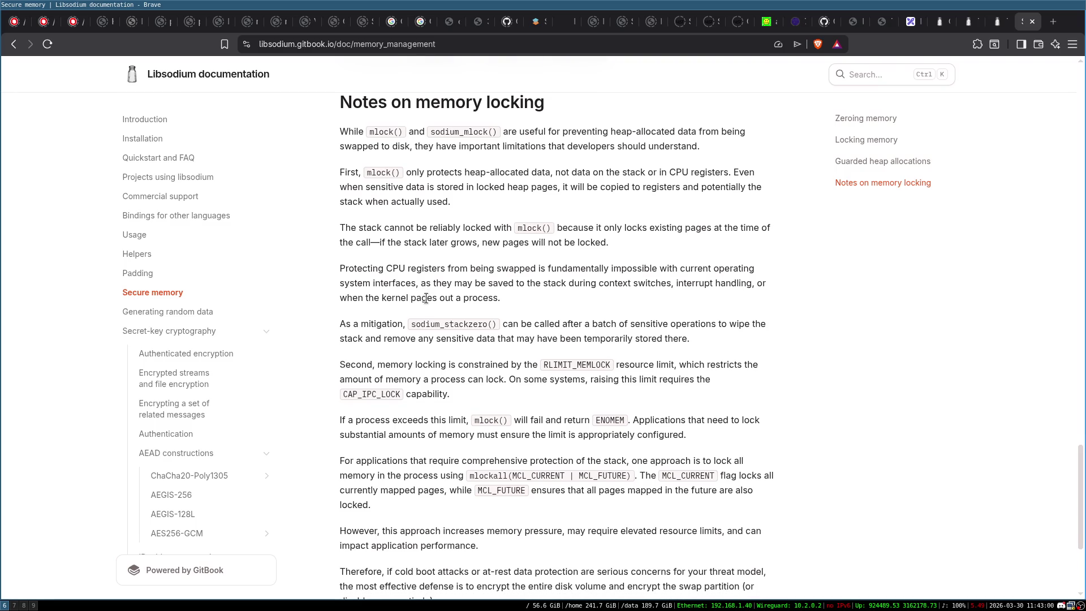
scroll(425, 298, "up", 1)
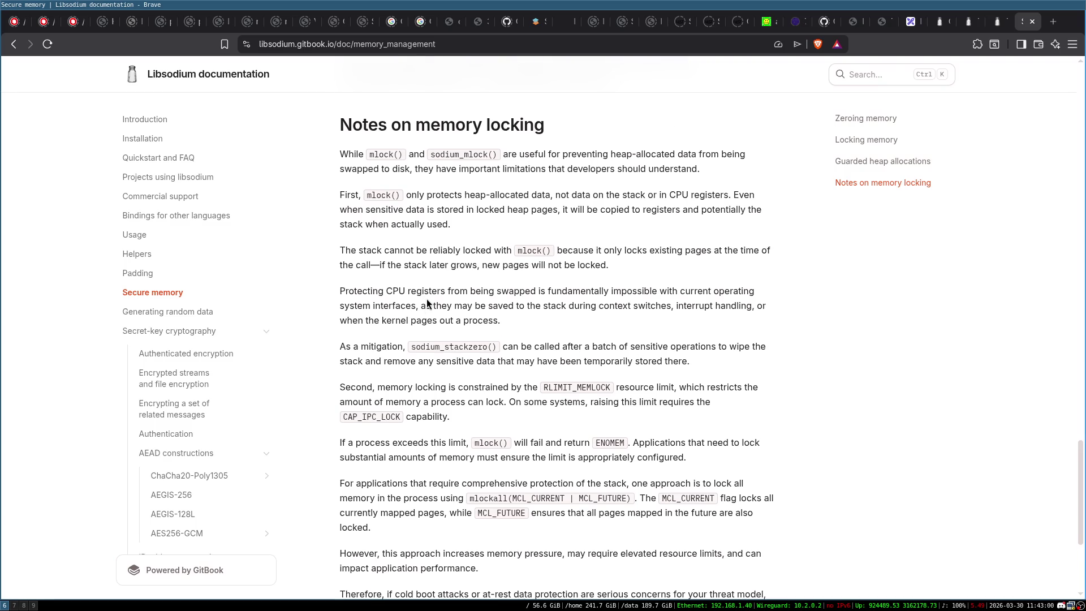
scroll(428, 303, "down", 5)
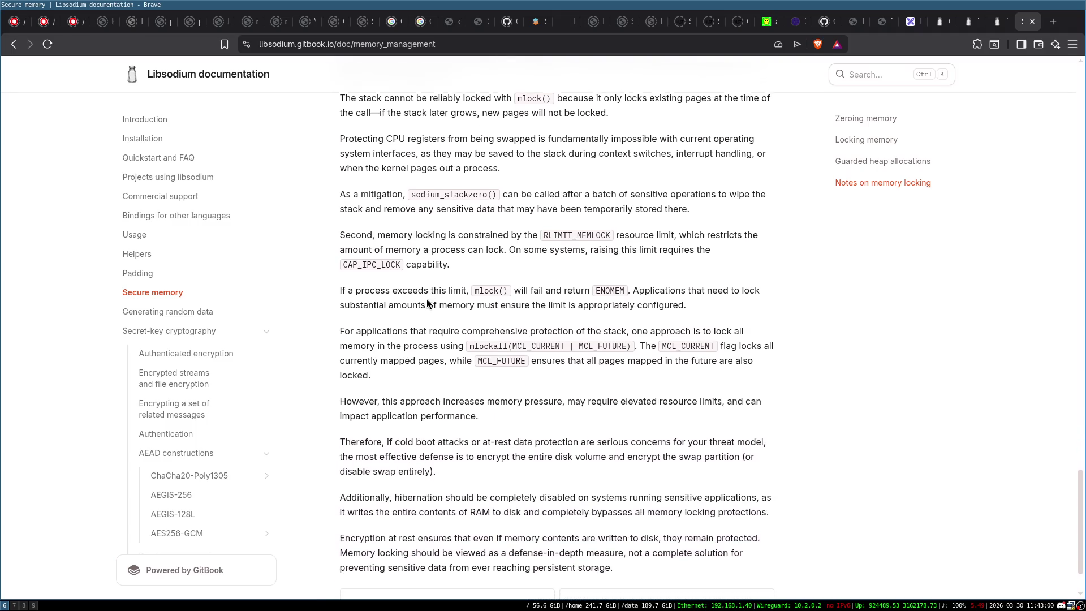
scroll(427, 300, "down", 1)
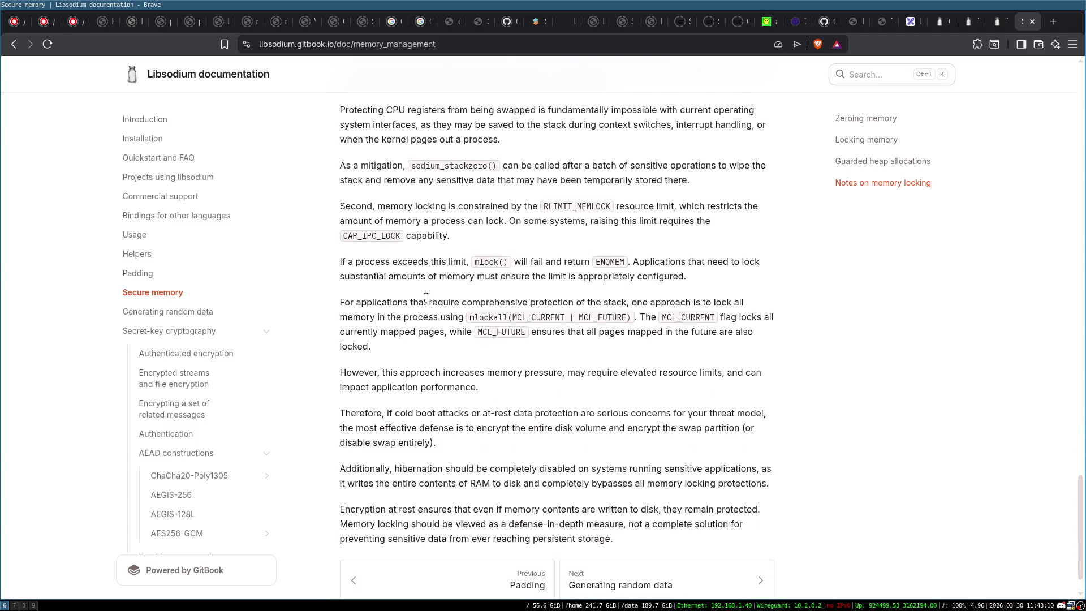
scroll(426, 298, "up", 6)
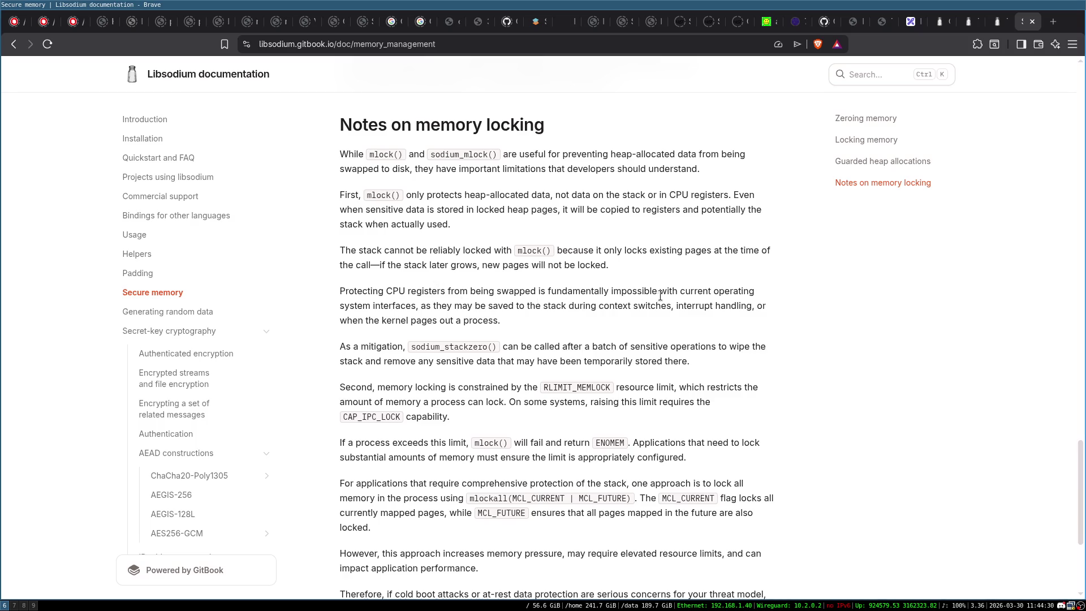
double_click(510, 291)
left_click(511, 291)
double_click(463, 349)
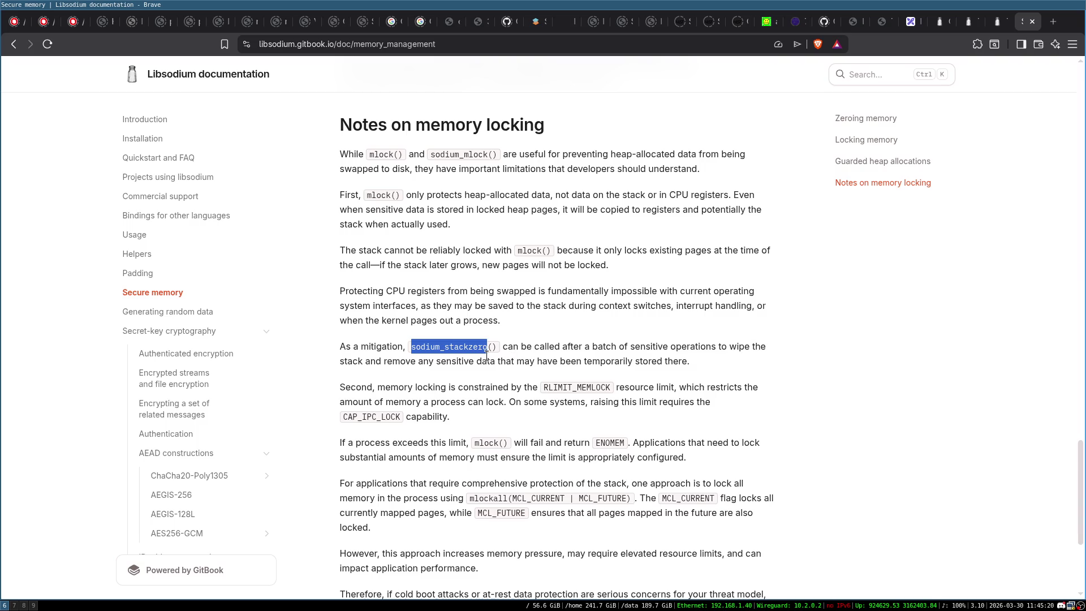
left_click(481, 351)
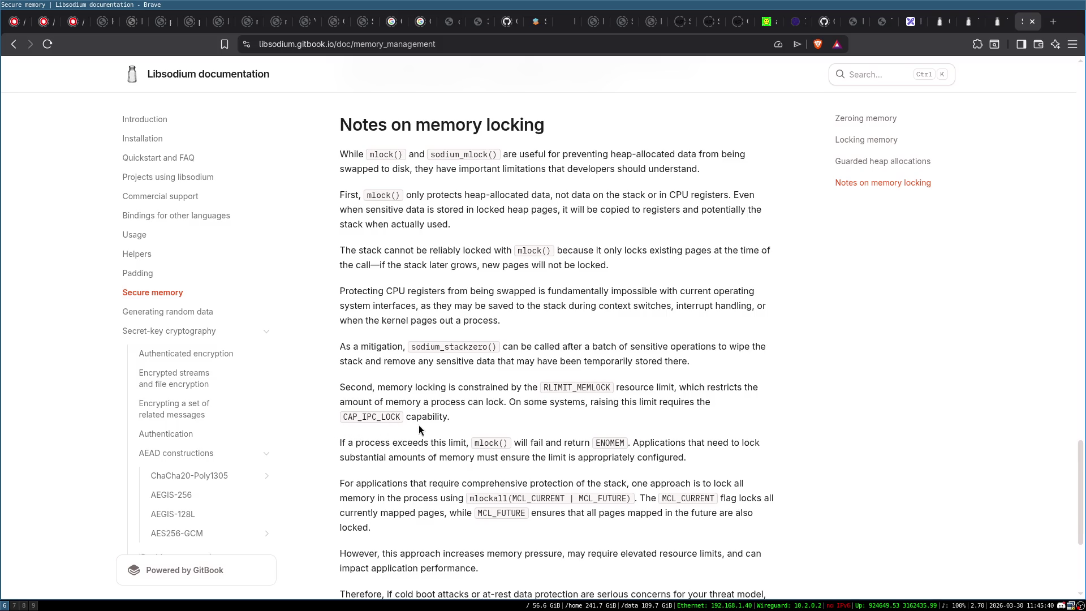
scroll(426, 418, "down", 2)
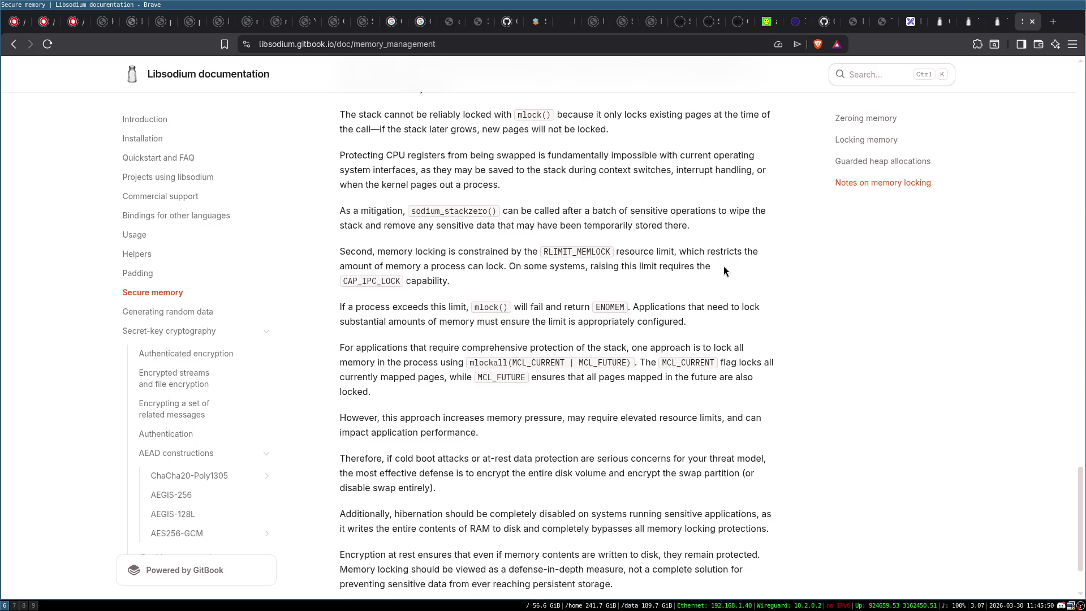
double_click(582, 250)
left_click(590, 251)
double_click(608, 307)
left_click(683, 275)
scroll(387, 358, "down", 2)
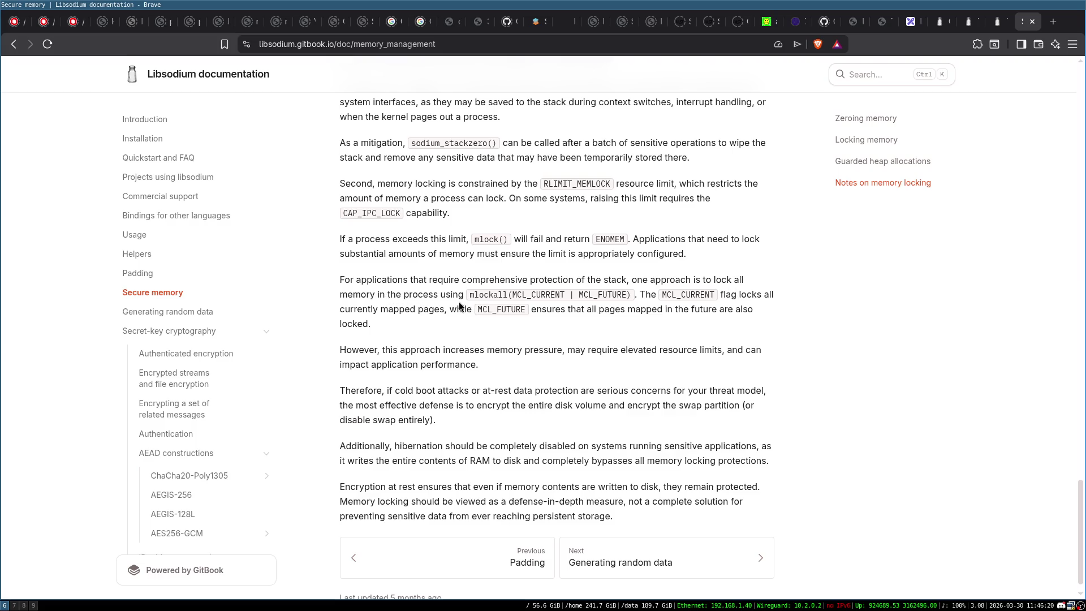
double_click(493, 295)
left_click(589, 298)
double_click(609, 238)
left_click(488, 241)
scroll(453, 431, "down", 2)
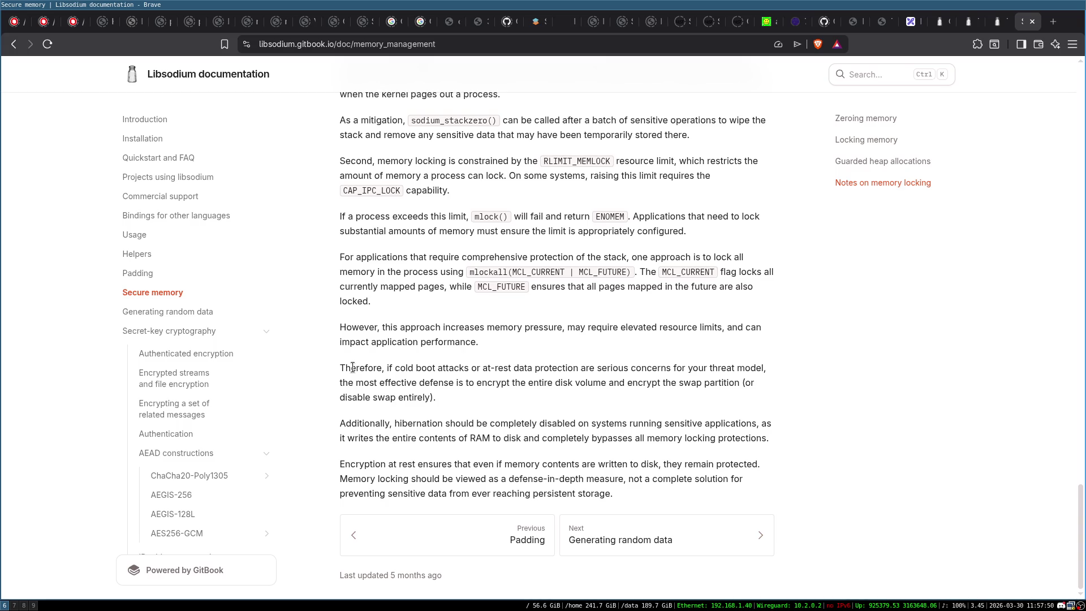
Step: Scroll through the libsodium secure-memory documentation
scroll(352, 368, "up", 2)
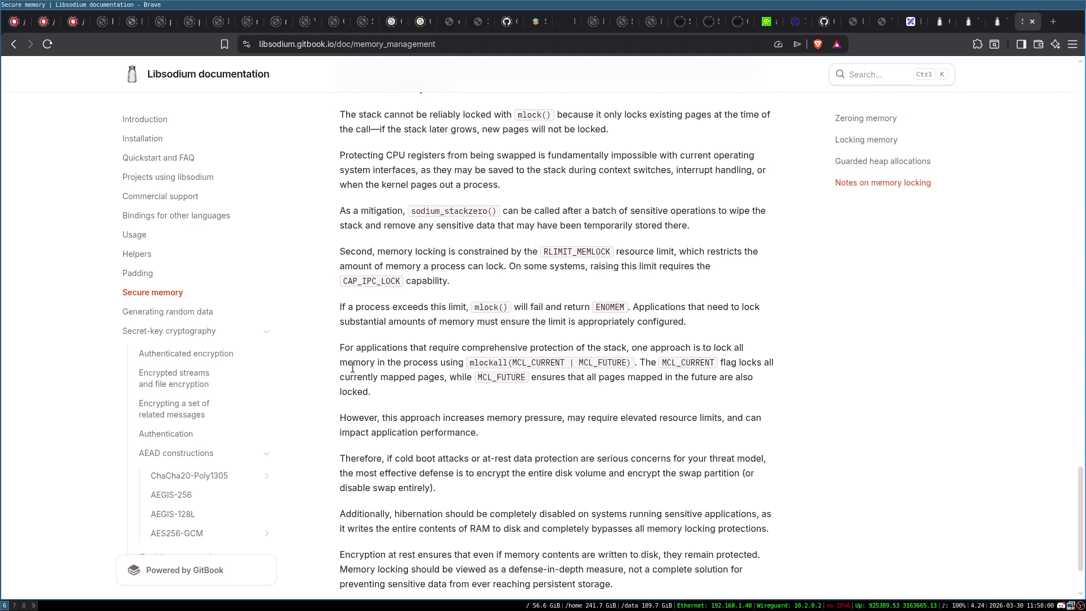
scroll(352, 368, "up", 2)
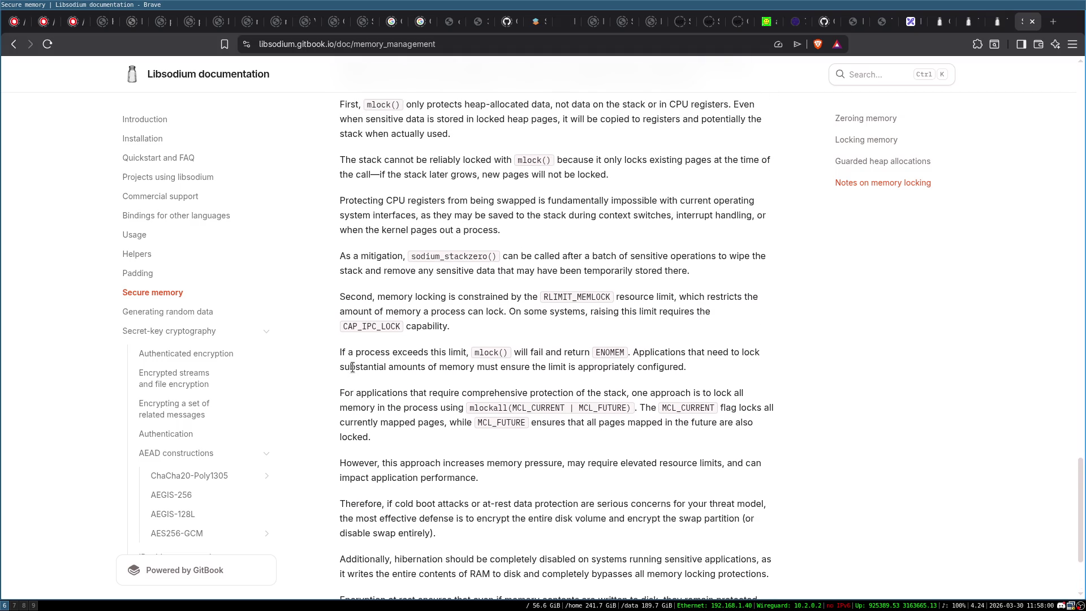
scroll(353, 367, "up", 1)
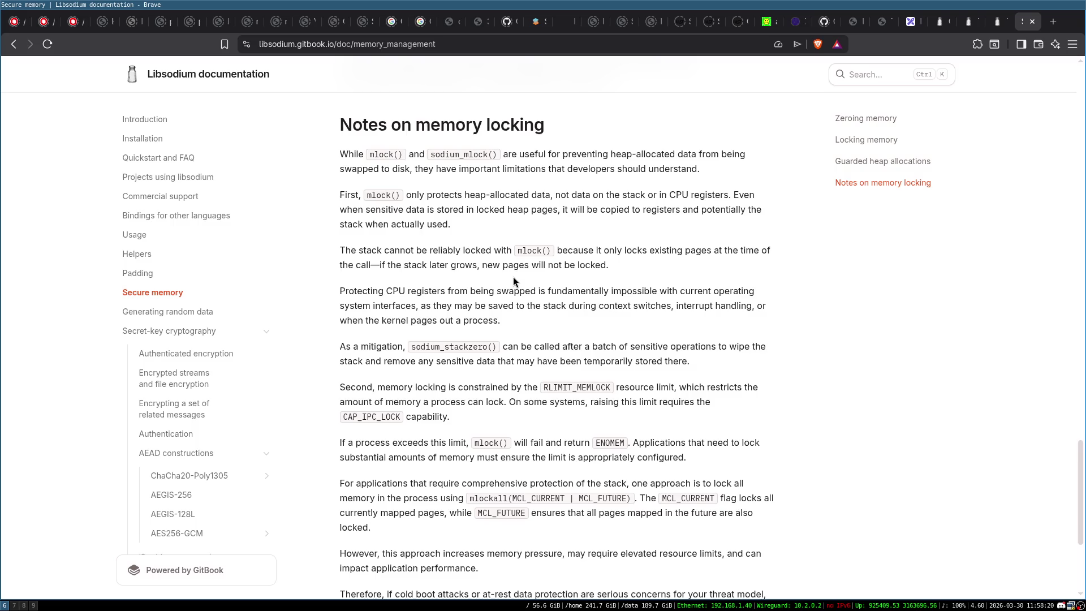
scroll(514, 276, "down", 1)
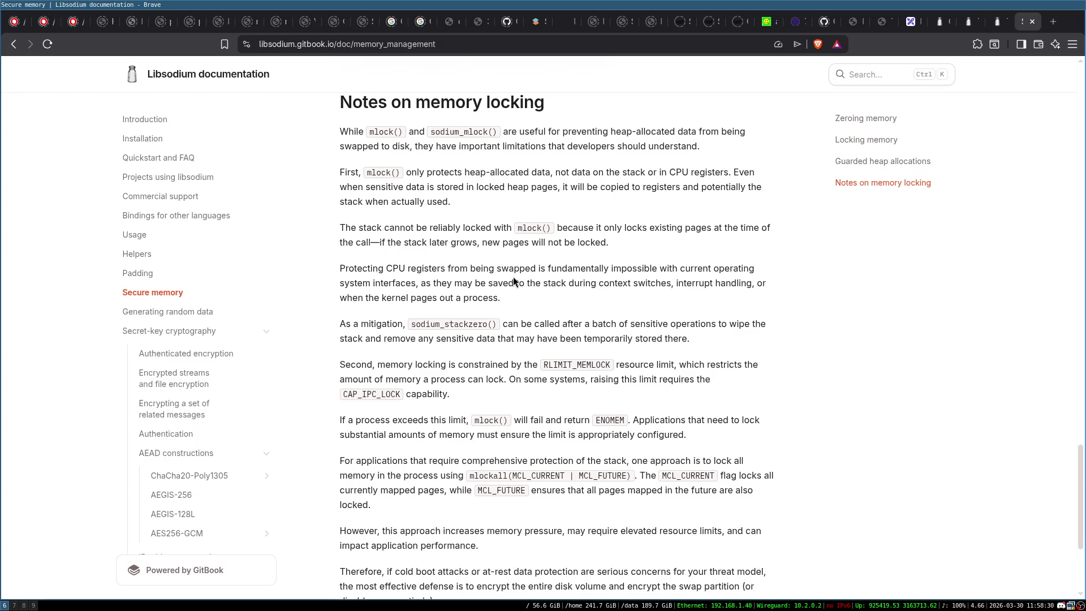
scroll(514, 277, "down", 1)
scroll(513, 277, "up", 1)
scroll(514, 277, "down", 3)
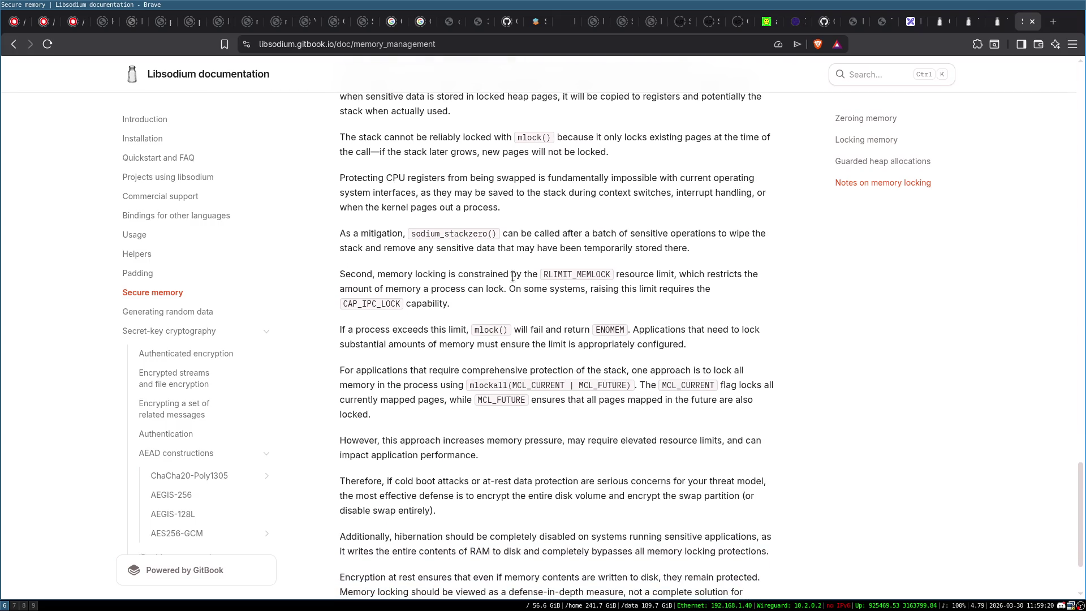
Step: Check running processes with htop in a new terminal, then exit the terminal
key("super+Return")
type("htop")
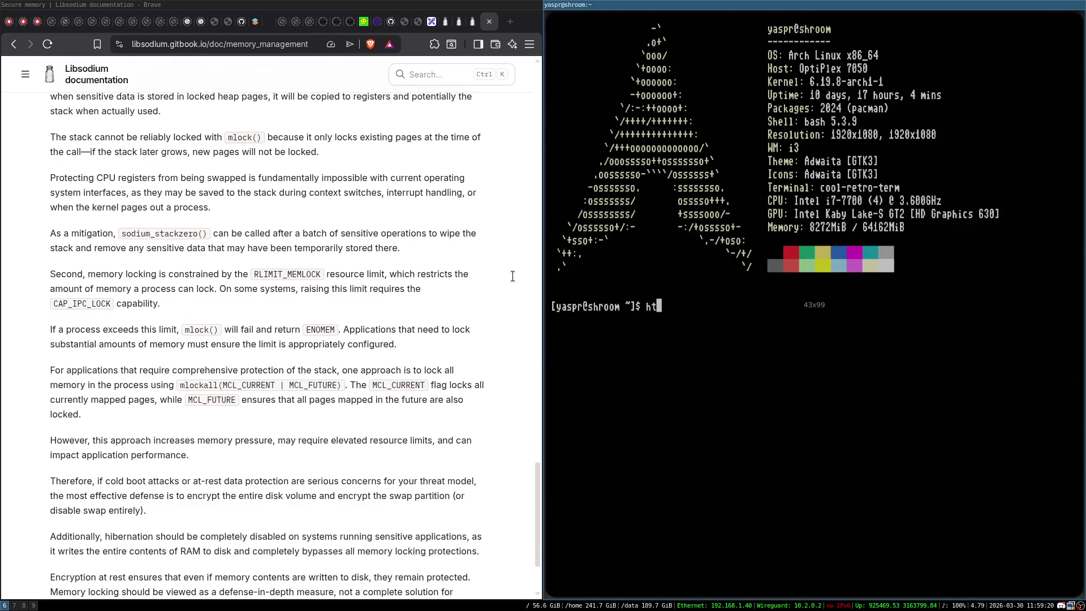
key("Return")
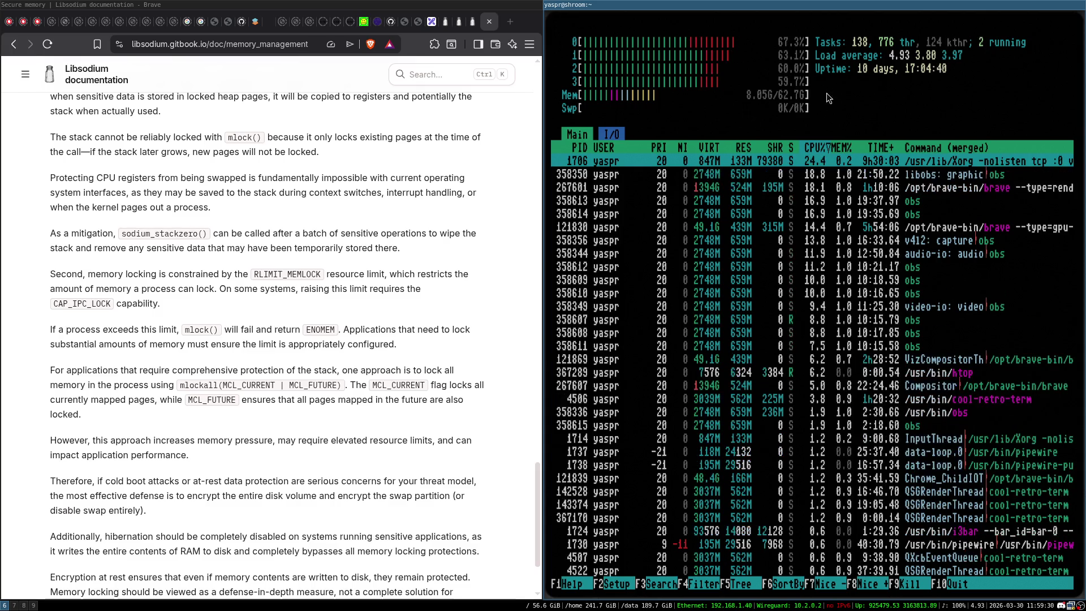
type("qexit")
key("Return")
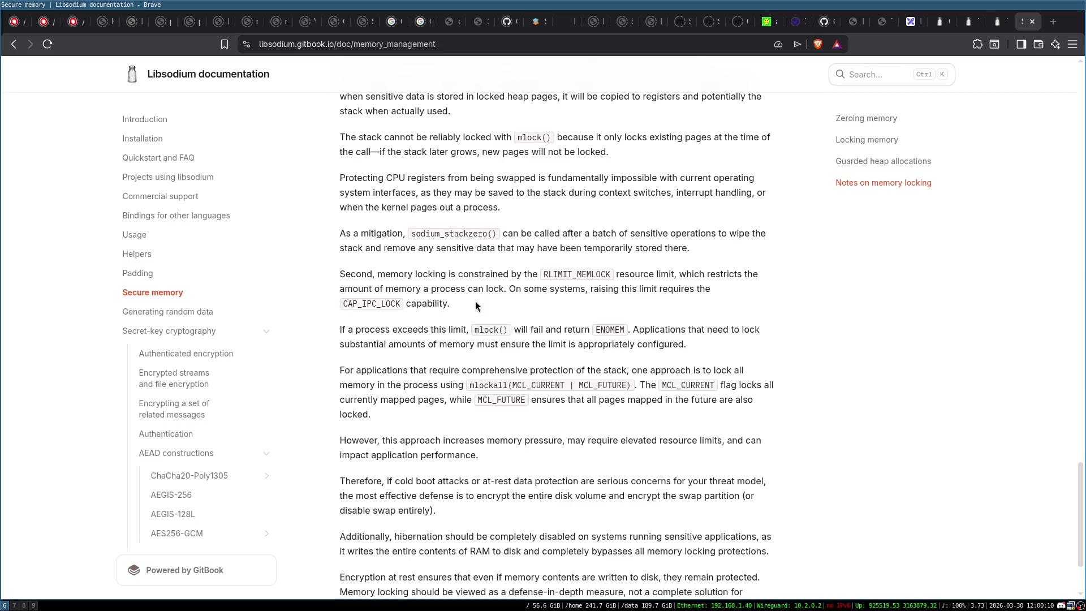
Step: Keep reading further sections of the libsodium secure-memory docs
scroll(475, 301, "down", 1)
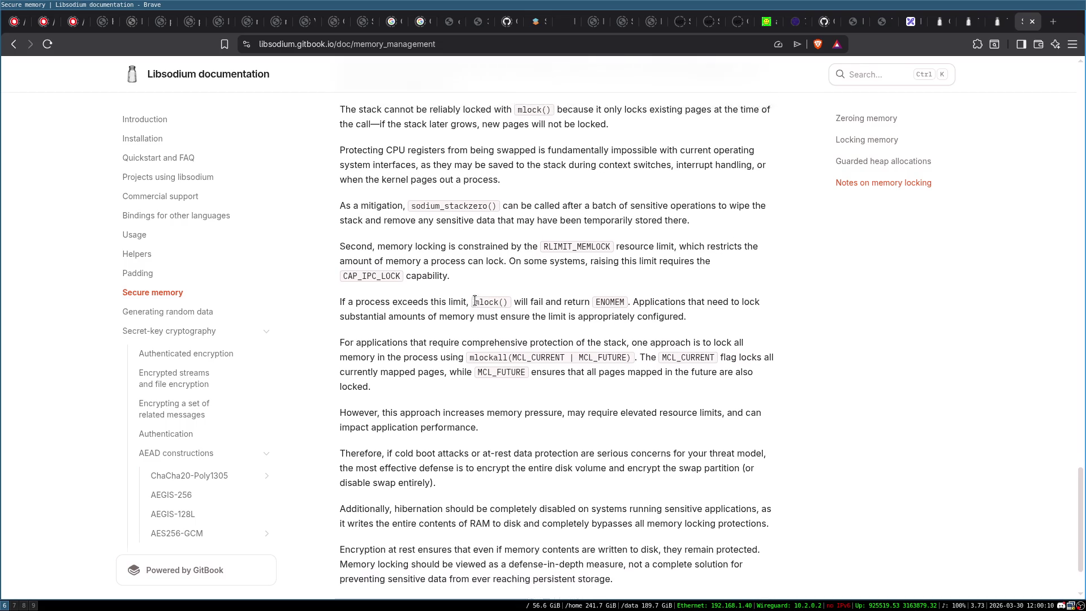
scroll(475, 301, "up", 1)
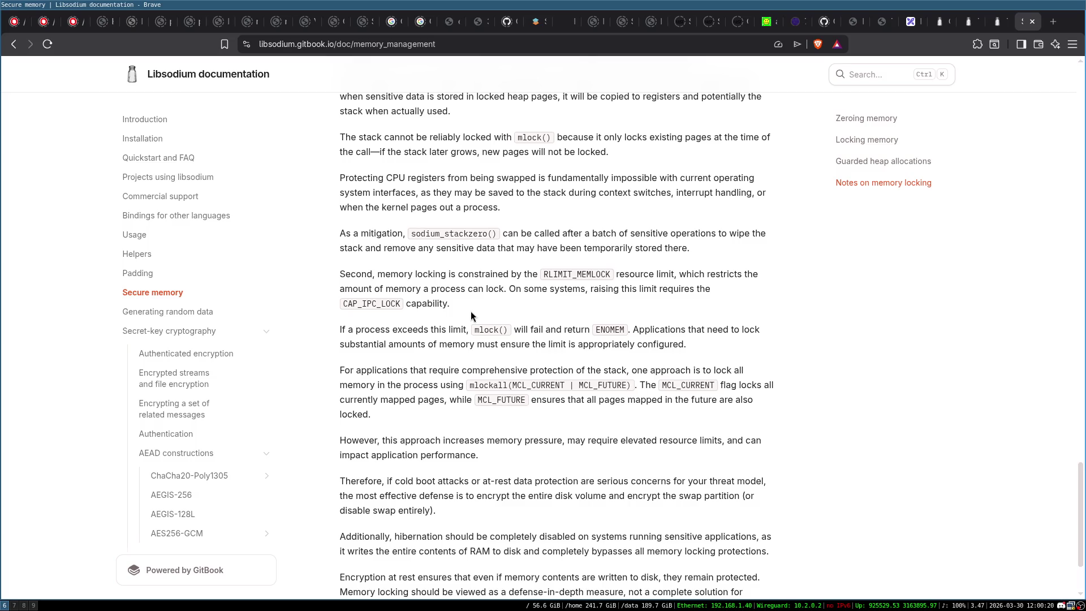
scroll(508, 359, "down", 3)
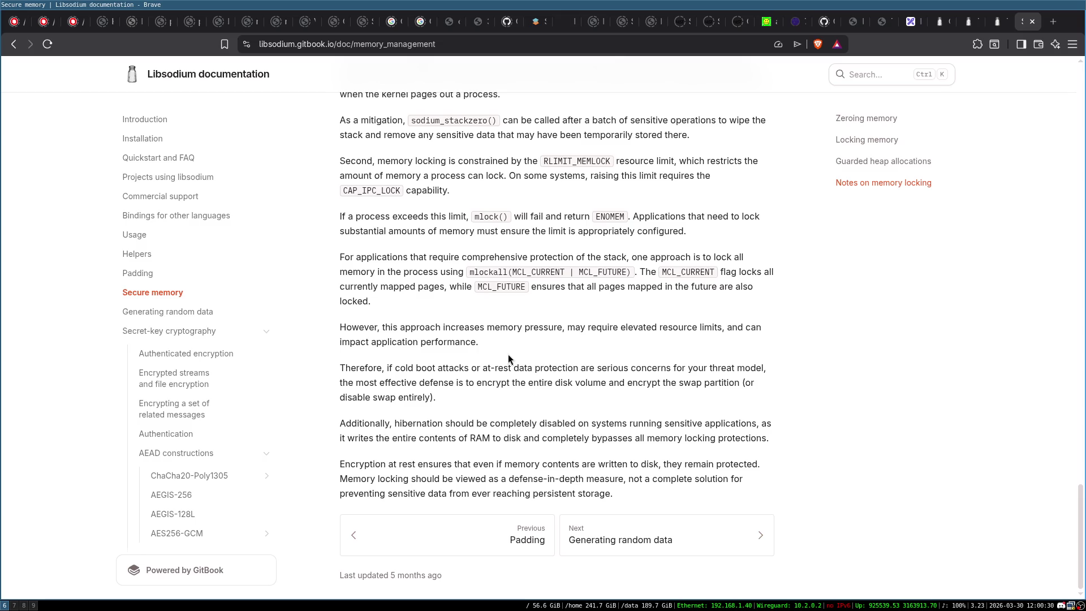
scroll(508, 355, "up", 2)
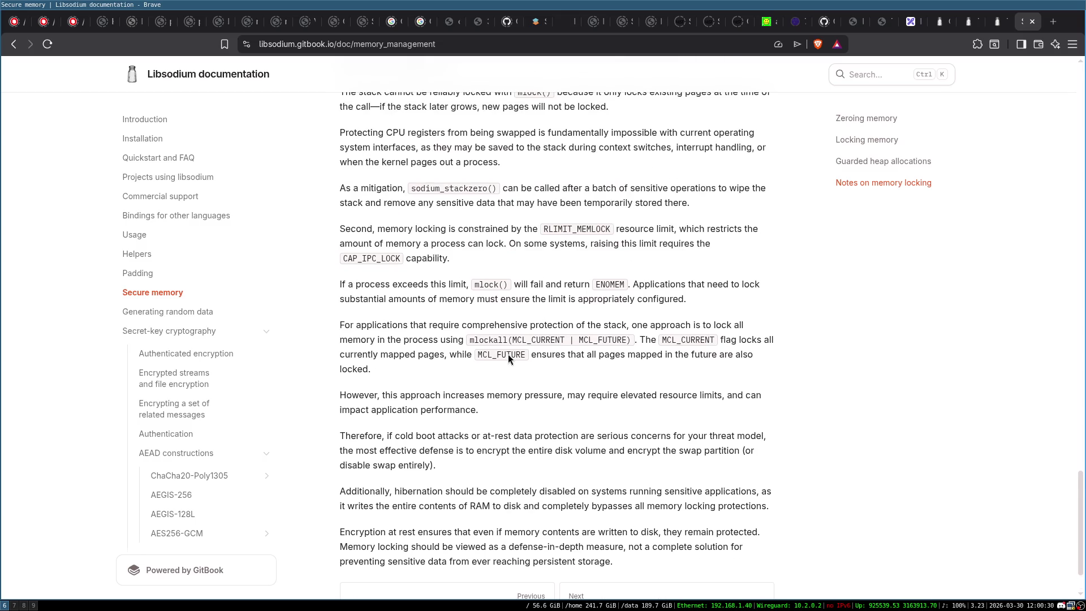
scroll(508, 355, "up", 1)
scroll(508, 357, "down", 2)
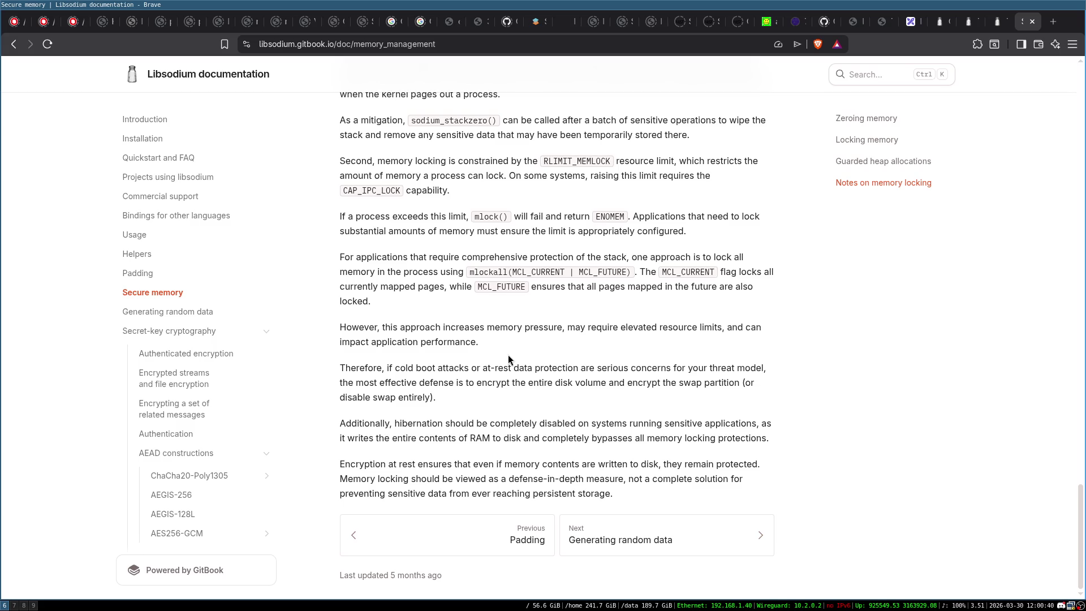
scroll(508, 354, "up", 5)
scroll(508, 355, "down", 2)
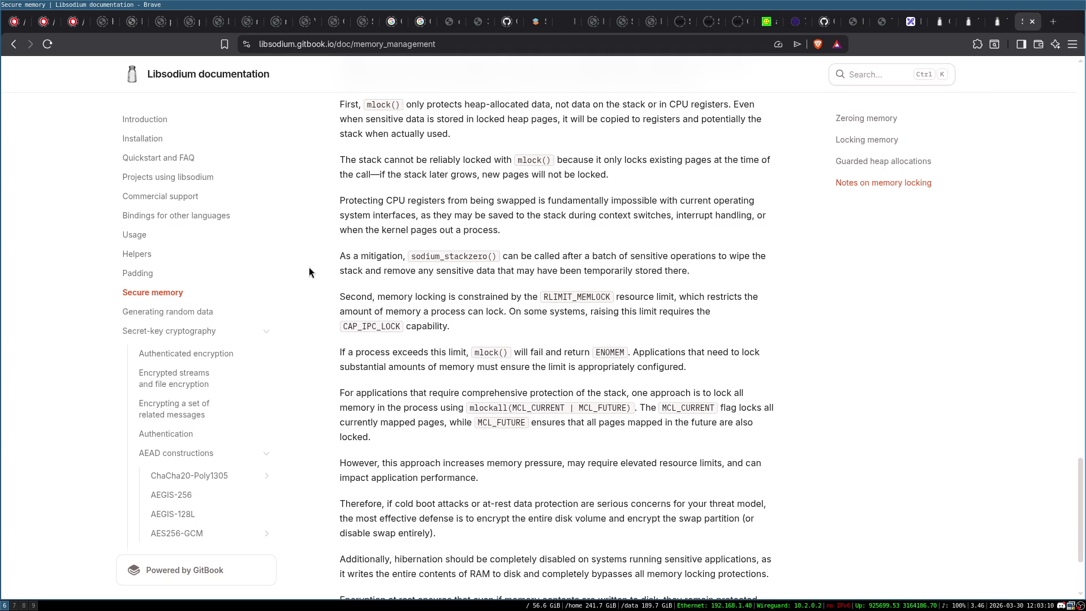
scroll(309, 272, "down", 2)
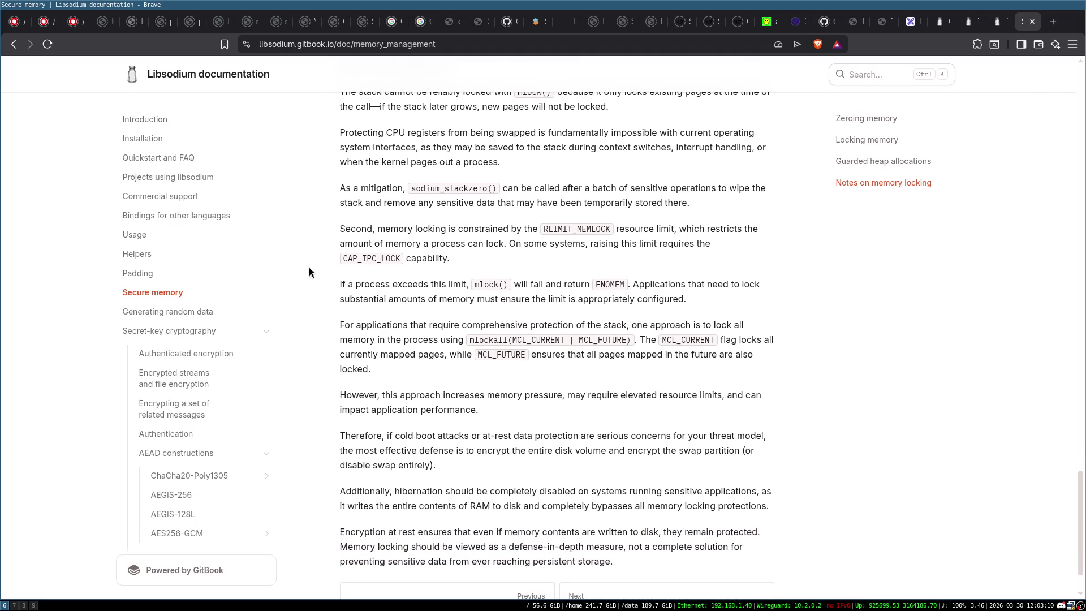
Step: Save zyka_crypto_context.h in Emacs on workspace 8, with the cursor on the opslimit member line
key("super+8")
key("ctrl+x")
key("ctrl+s")
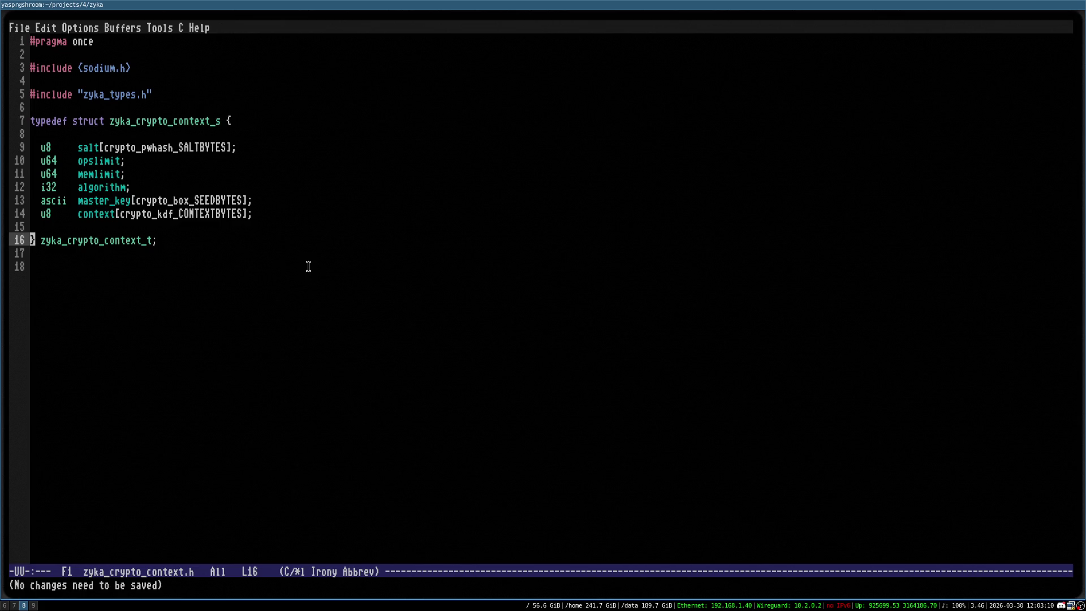
key("Up")
key("Up")
key("Down")
key("Up")
key("Up")
key("Up")
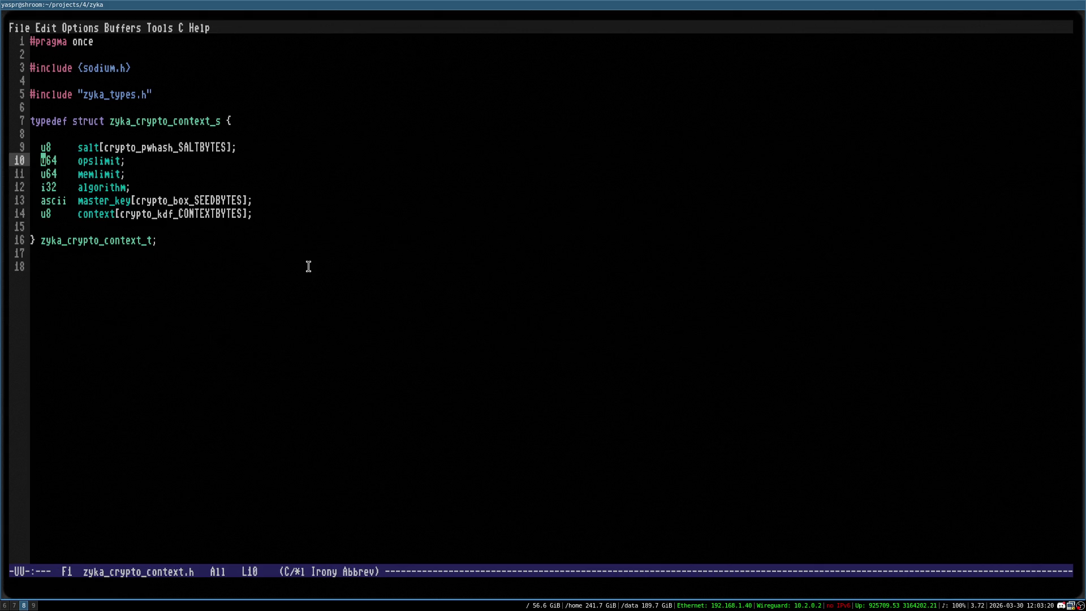
key("ctrl+x")
key("ctrl+s")
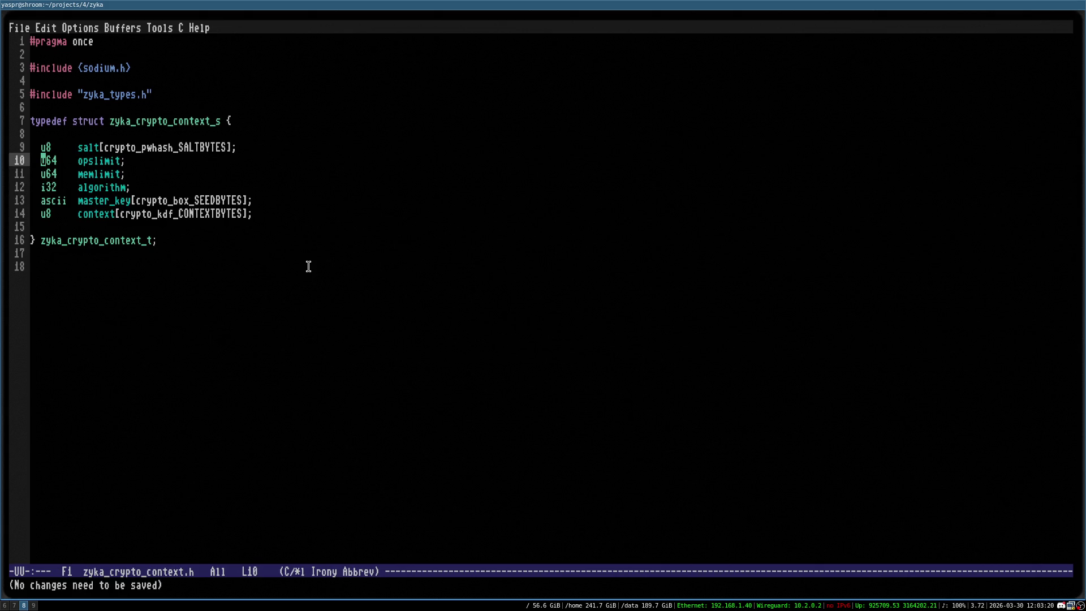